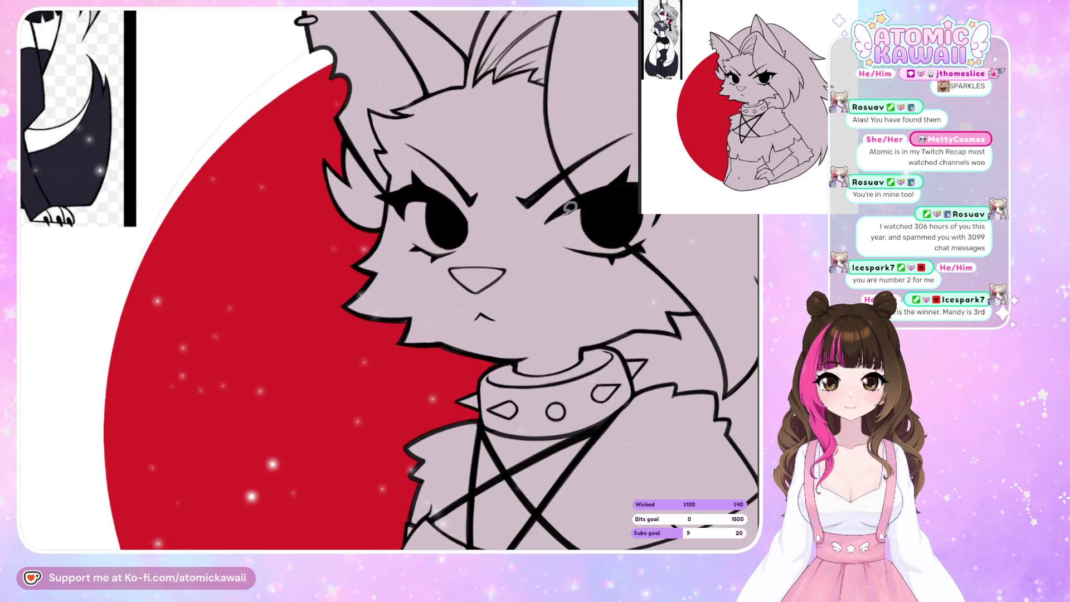
- Lasso-fill the right eye's white area red, check it mirrored, then undo and redo the fill
{"action": "mouse_move", "coordinate": [569, 207]}
{"action": "left_mouse_down"}
{"action": "mouse_move", "coordinate": [549, 231]}
{"action": "mouse_move", "coordinate": [591, 253]}
{"action": "mouse_move", "coordinate": [652, 240]}
{"action": "mouse_move", "coordinate": [646, 228]}
{"action": "left_mouse_up"}
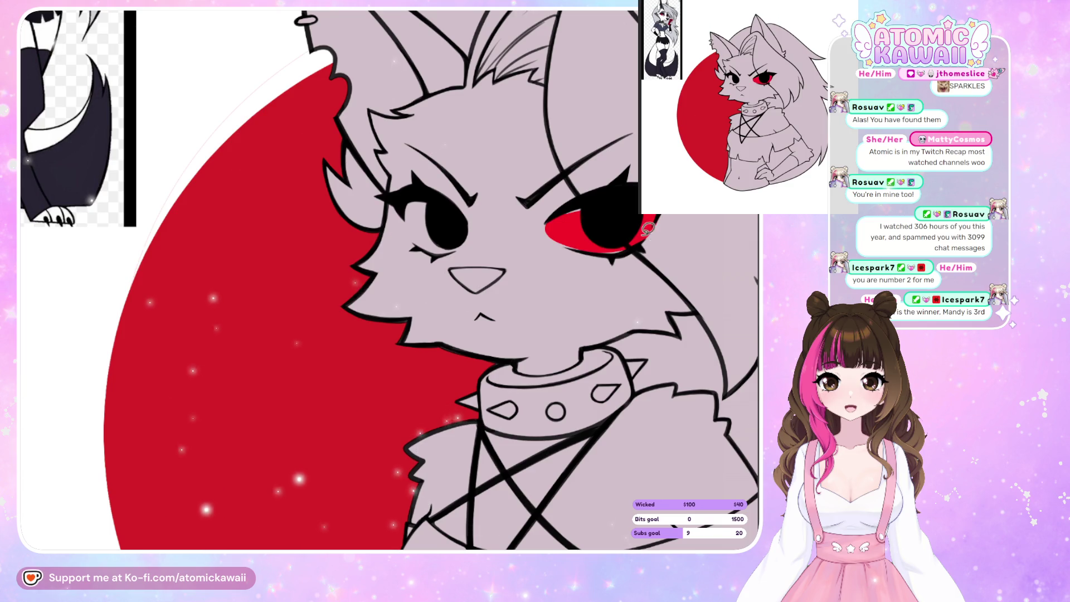
{"action": "mouse_move", "coordinate": [552, 218]}
{"action": "left_mouse_down"}
{"action": "mouse_move", "coordinate": [596, 247]}
{"action": "mouse_move", "coordinate": [649, 229]}
{"action": "left_mouse_up"}
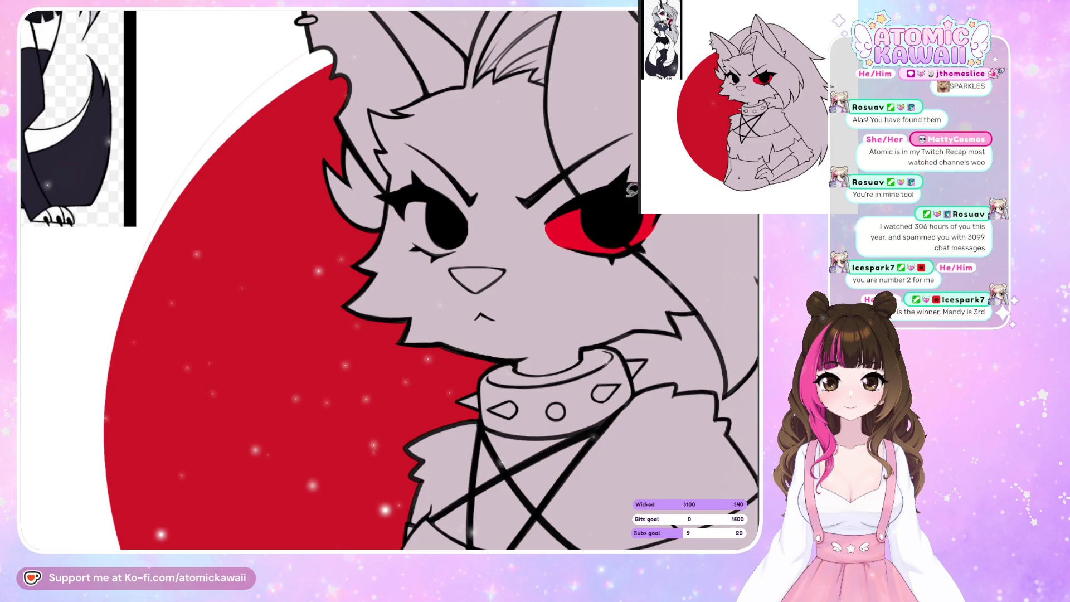
{"action": "key", "text": "h"}
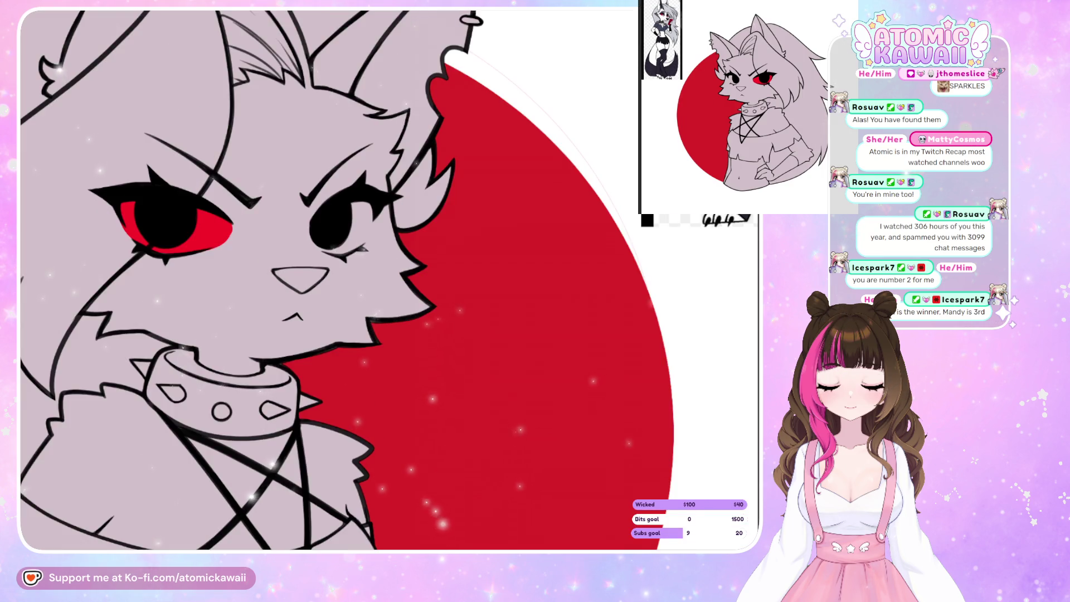
{"action": "key", "text": "h"}
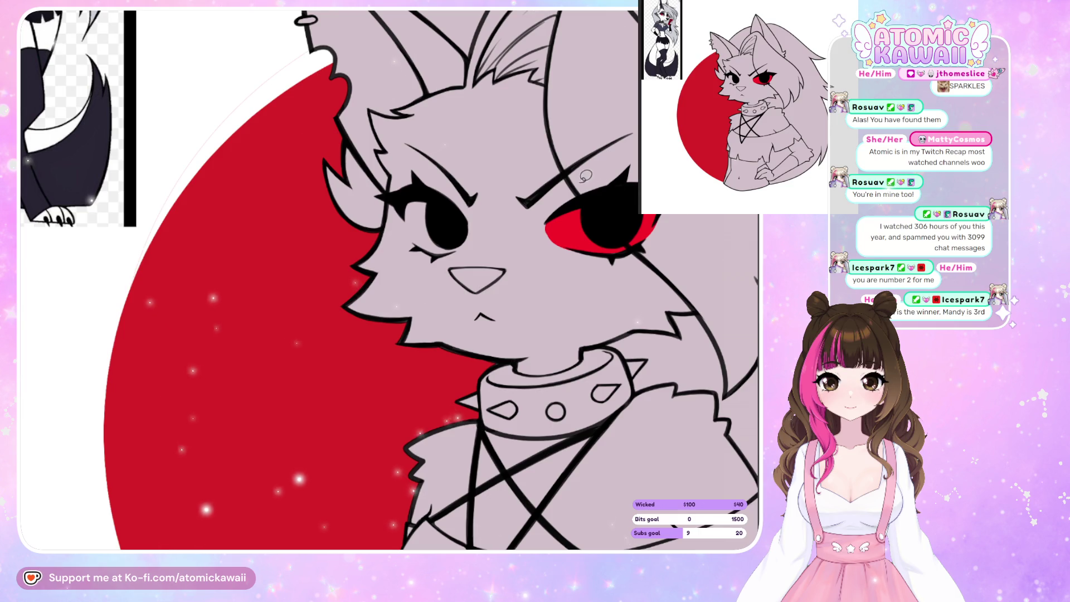
{"action": "key", "text": "ctrl+z"}
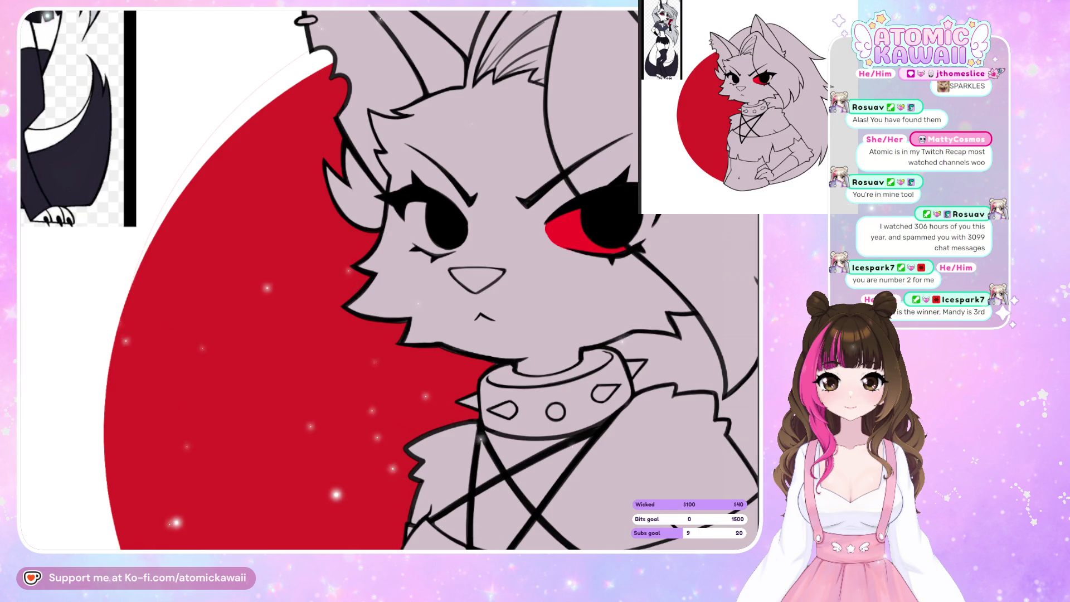
{"action": "key", "text": "ctrl+y"}
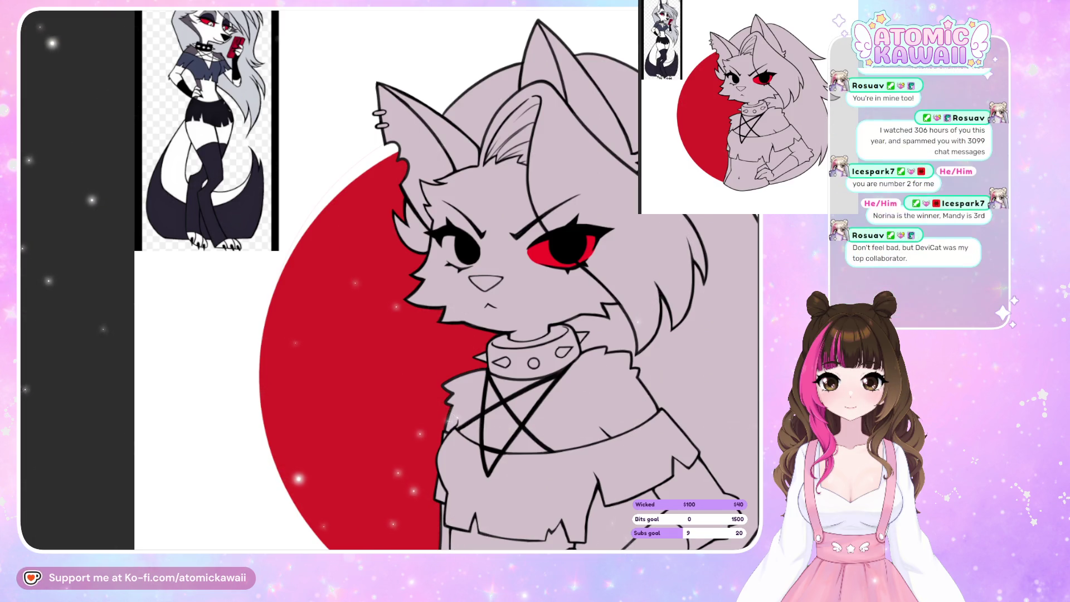
- Draw a long ink hair line from the brow past the red eye, then reset the view's flip and rotation
{"action": "key", "text": "h"}
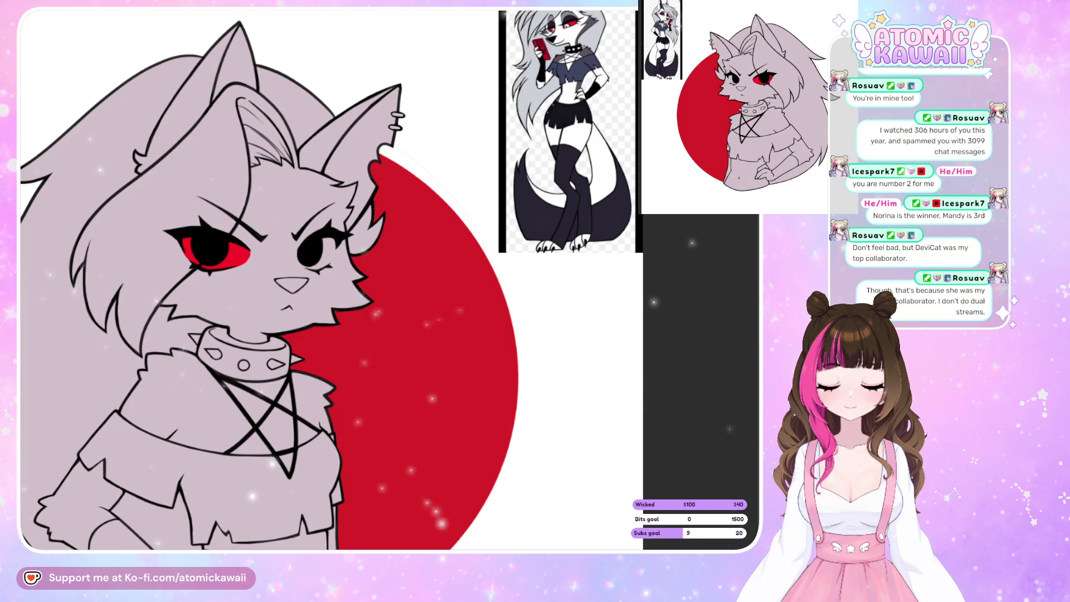
{"action": "scroll", "coordinate": [203, 271], "scroll_direction": "down", "scroll_amount": 2}
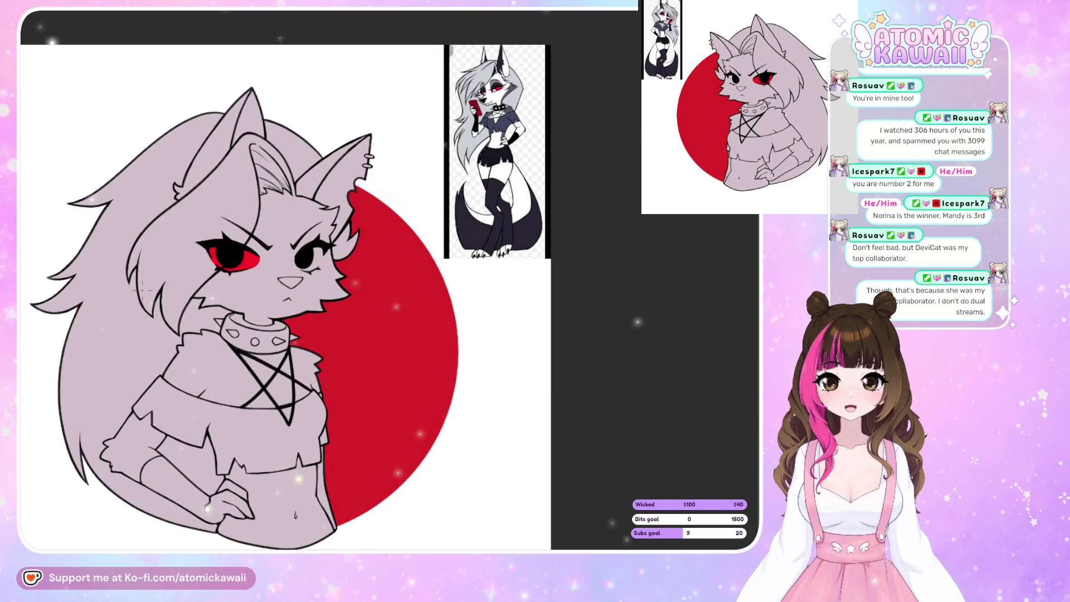
{"action": "scroll", "coordinate": [131, 308], "scroll_direction": "up", "scroll_amount": 3}
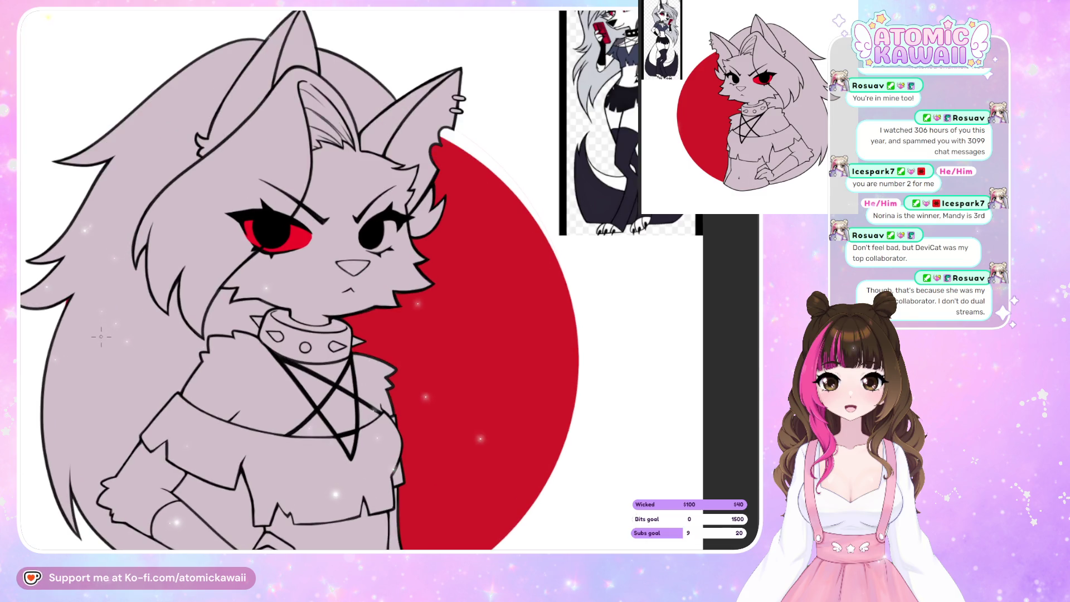
{"action": "scroll", "coordinate": [110, 334], "scroll_direction": "up", "scroll_amount": 1}
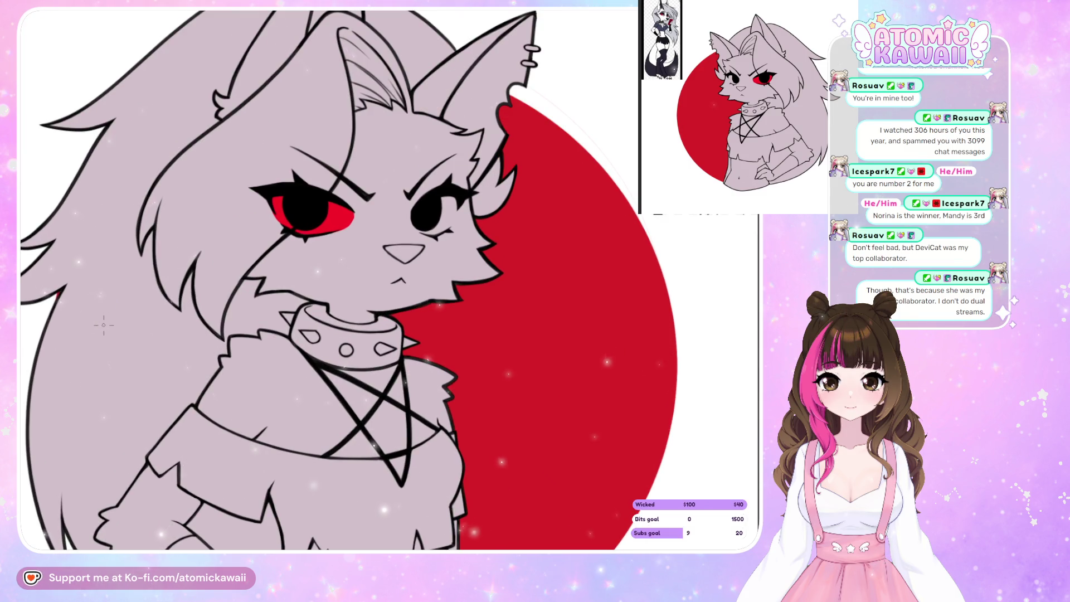
{"action": "key", "text": "h"}
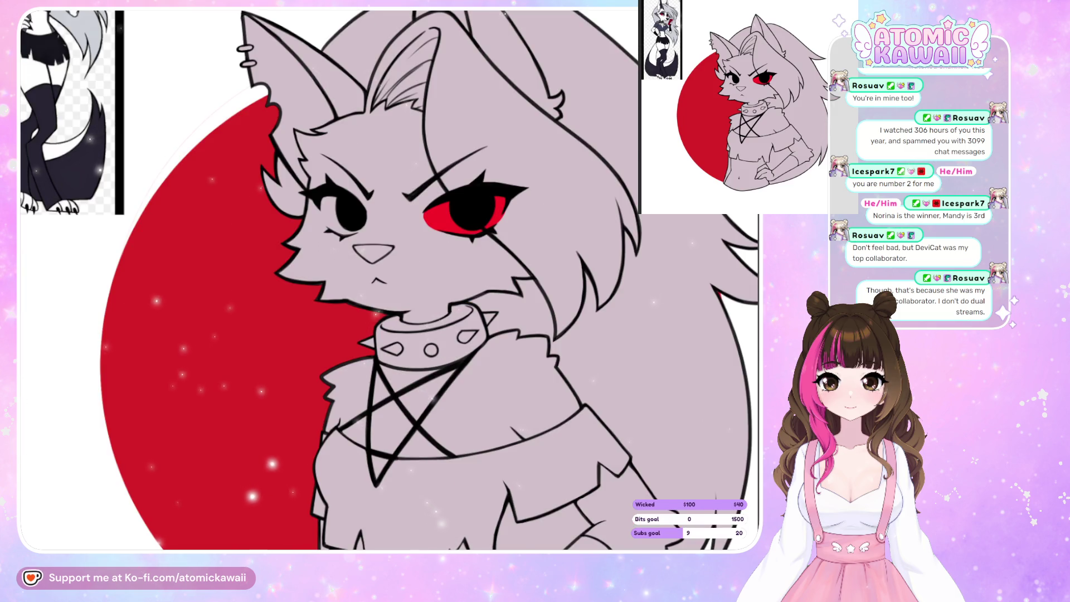
{"action": "scroll", "coordinate": [321, 197], "scroll_direction": "up", "scroll_amount": 2}
{"action": "key", "text": "minus"}
{"action": "key", "text": "minus"}
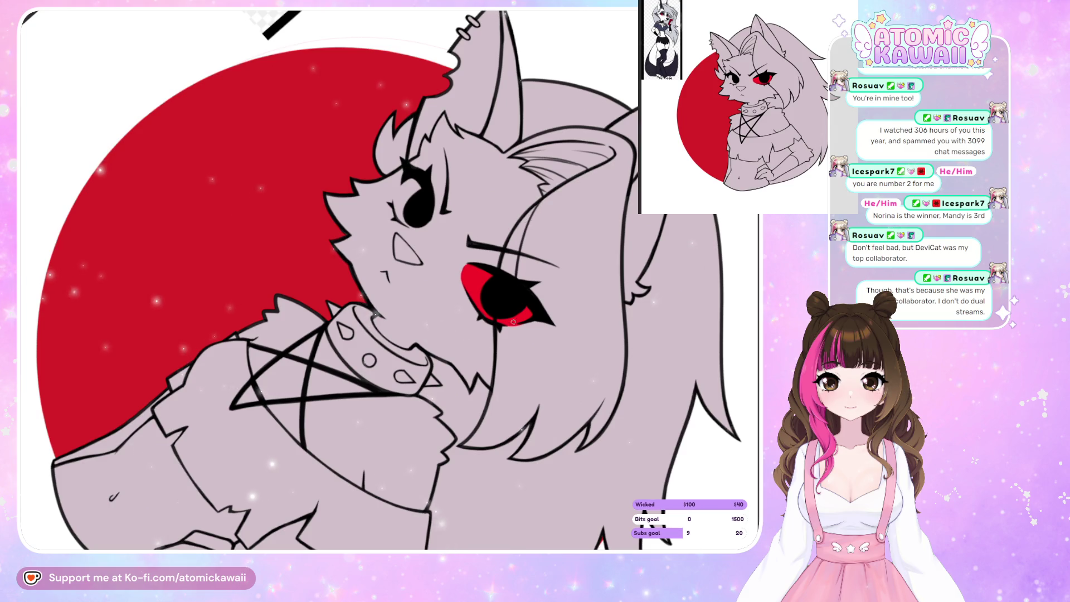
{"action": "left_click_drag", "start_coordinate": [519, 242], "coordinate": [505, 374]}
{"action": "key", "text": "h"}
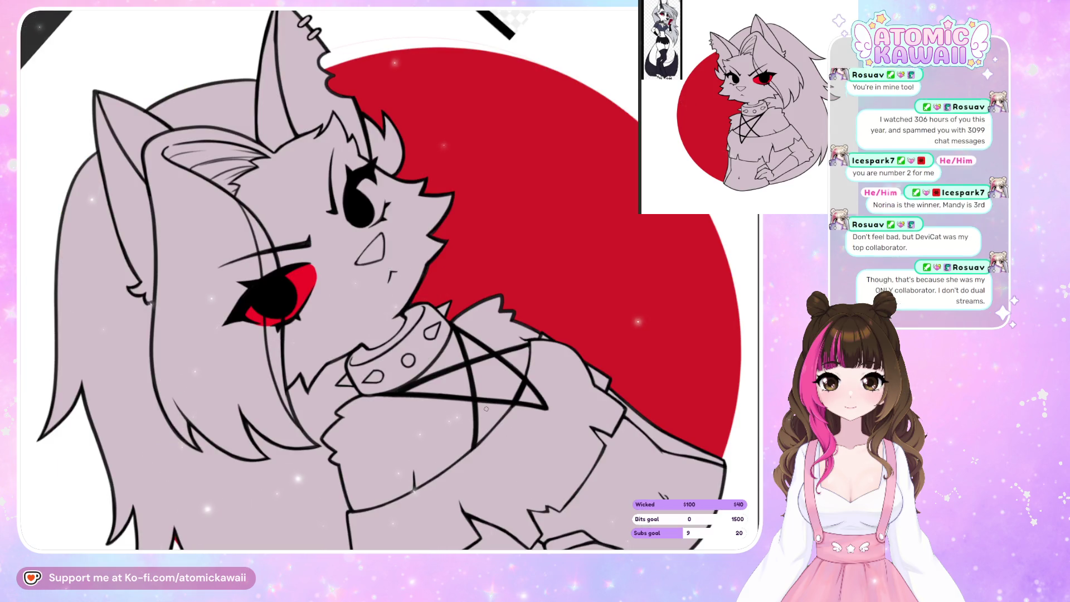
{"action": "key", "text": "Delete"}
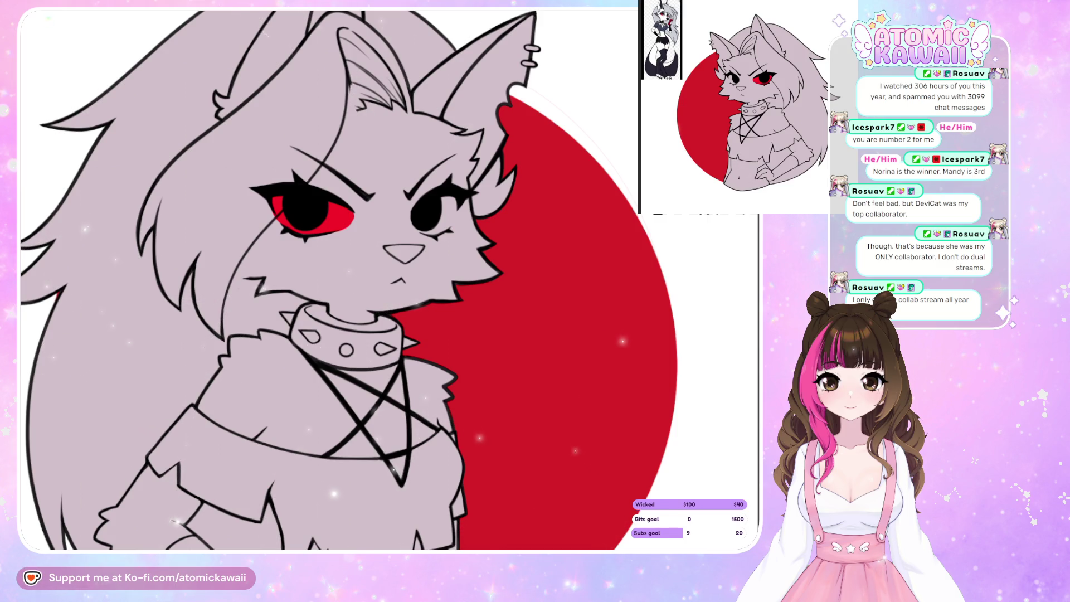
- Draw a short fur stroke inside the ear tuft on the mirrored canvas
{"action": "key", "text": "h"}
{"action": "scroll", "coordinate": [719, 230], "scroll_direction": "down", "scroll_amount": 2}
{"action": "scroll", "coordinate": [393, 104], "scroll_direction": "up", "scroll_amount": 6}
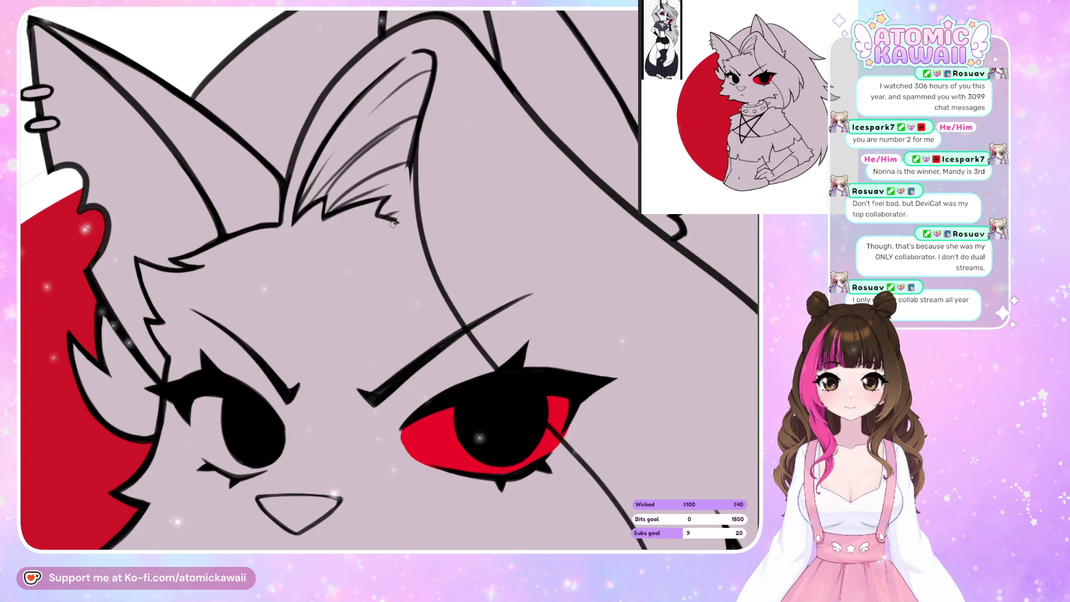
{"action": "left_click_drag", "start_coordinate": [393, 223], "coordinate": [415, 227]}
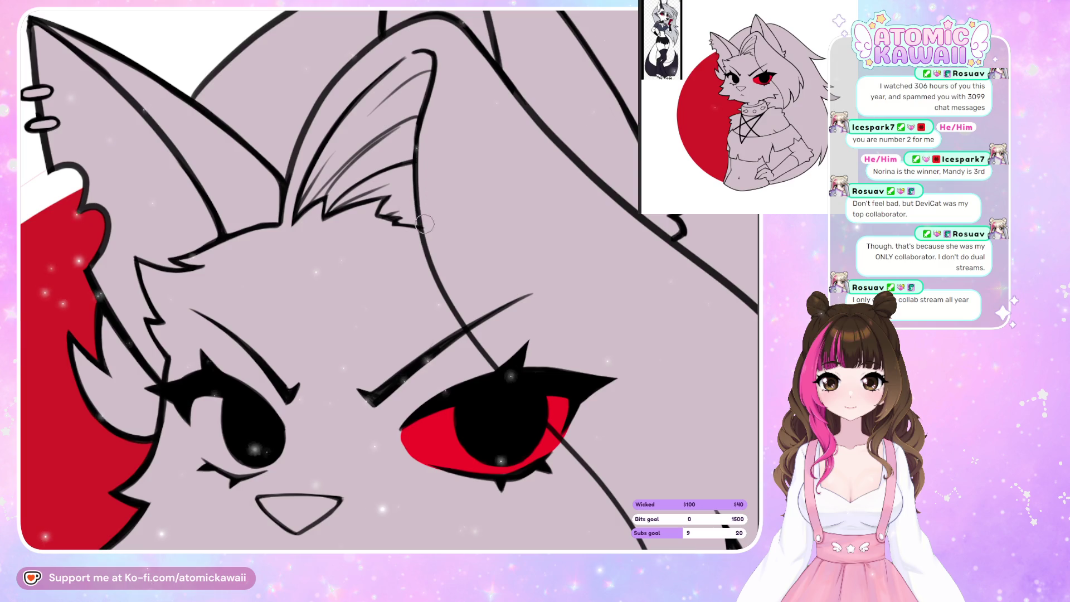
- Mirror the view and zoom around the ear to inspect the new fur stroke
{"action": "key", "text": "m"}
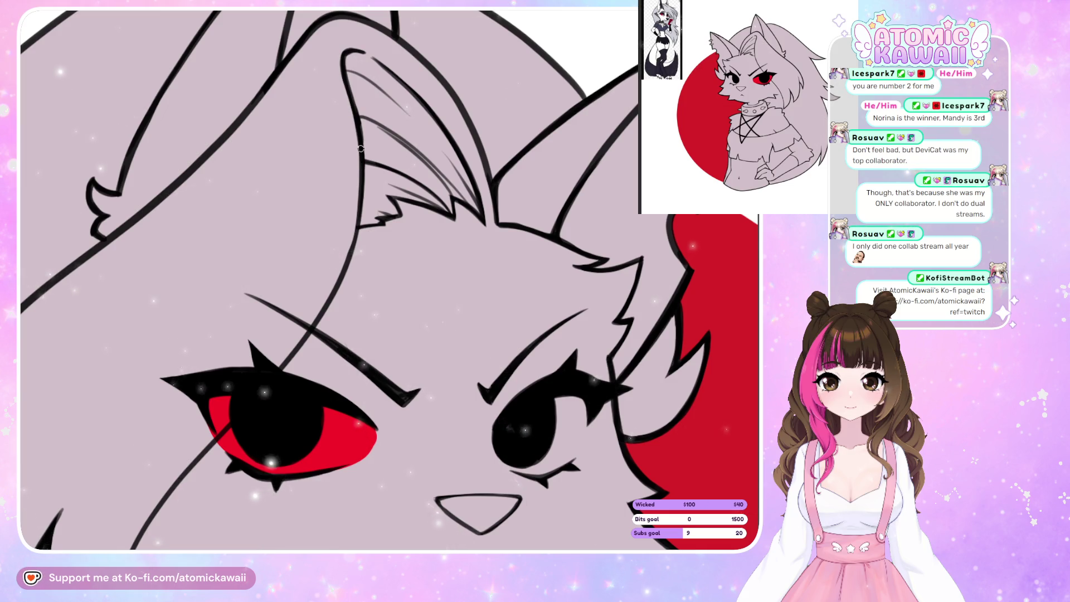
{"action": "scroll", "coordinate": [360, 149], "scroll_direction": "down", "scroll_amount": 5}
{"action": "scroll", "coordinate": [221, 277], "scroll_direction": "down", "scroll_amount": 1}
{"action": "scroll", "coordinate": [220, 278], "scroll_direction": "up", "scroll_amount": 1}
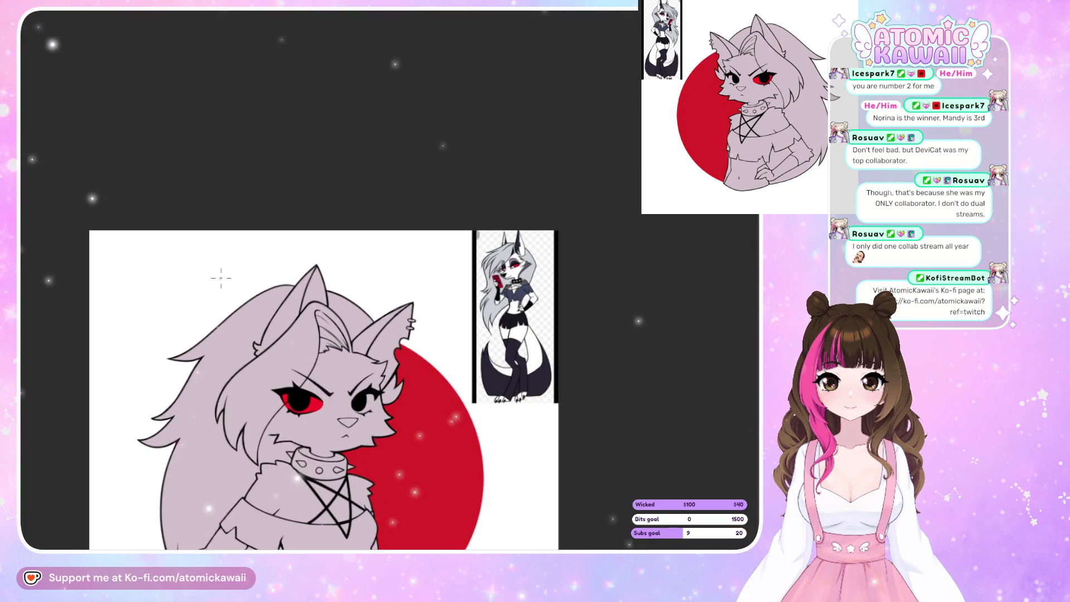
{"action": "scroll", "coordinate": [221, 277], "scroll_direction": "up", "scroll_amount": 3}
{"action": "scroll", "coordinate": [240, 351], "scroll_direction": "down", "scroll_amount": 1}
{"action": "scroll", "coordinate": [258, 423], "scroll_direction": "up", "scroll_amount": 2}
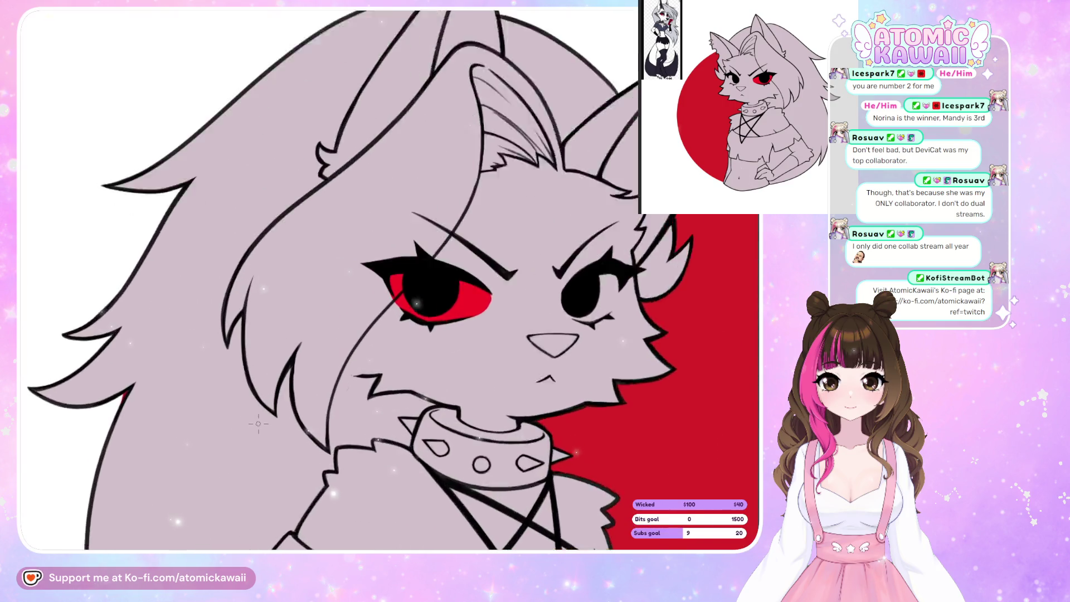
{"action": "scroll", "coordinate": [258, 424], "scroll_direction": "up", "scroll_amount": 2}
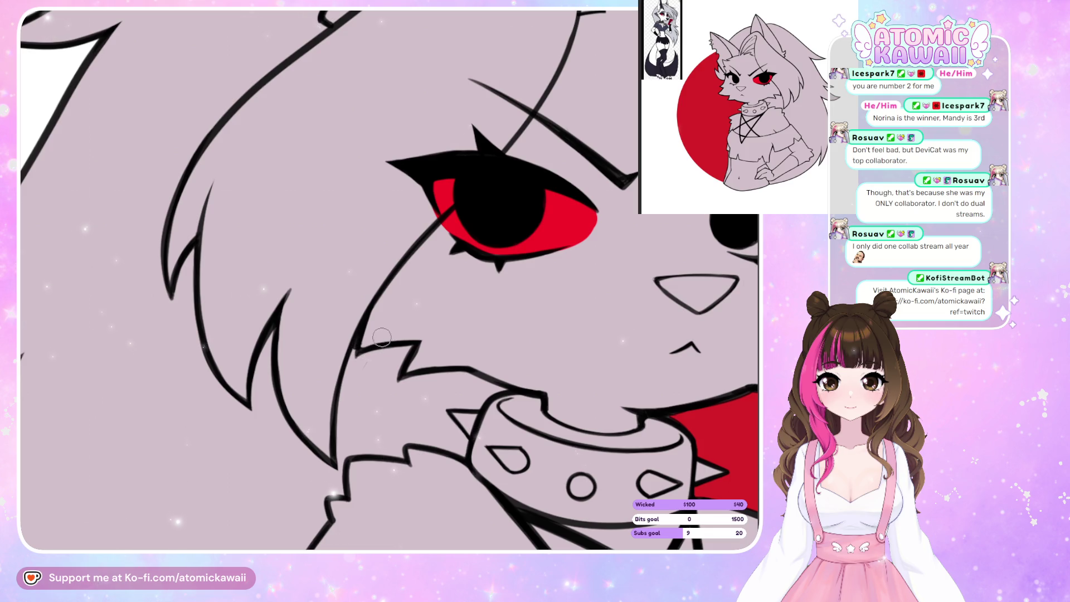
- Zoom out and mirror the view back and forth to compare the red eye with the face
{"action": "key", "text": "m"}
{"action": "key", "text": "m"}
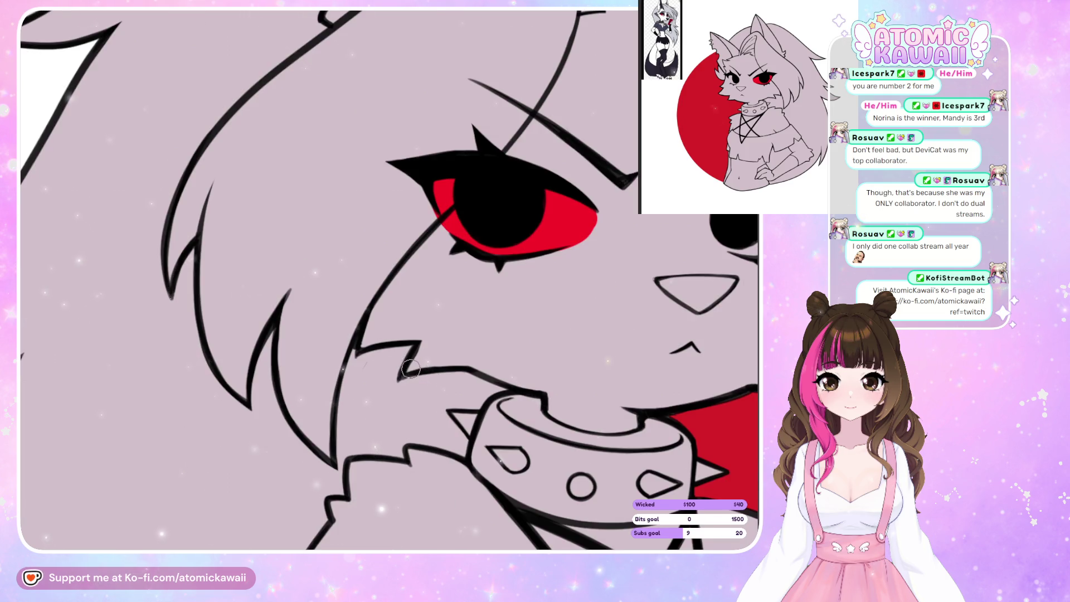
{"action": "key", "text": "minus"}
{"action": "key", "text": "minus"}
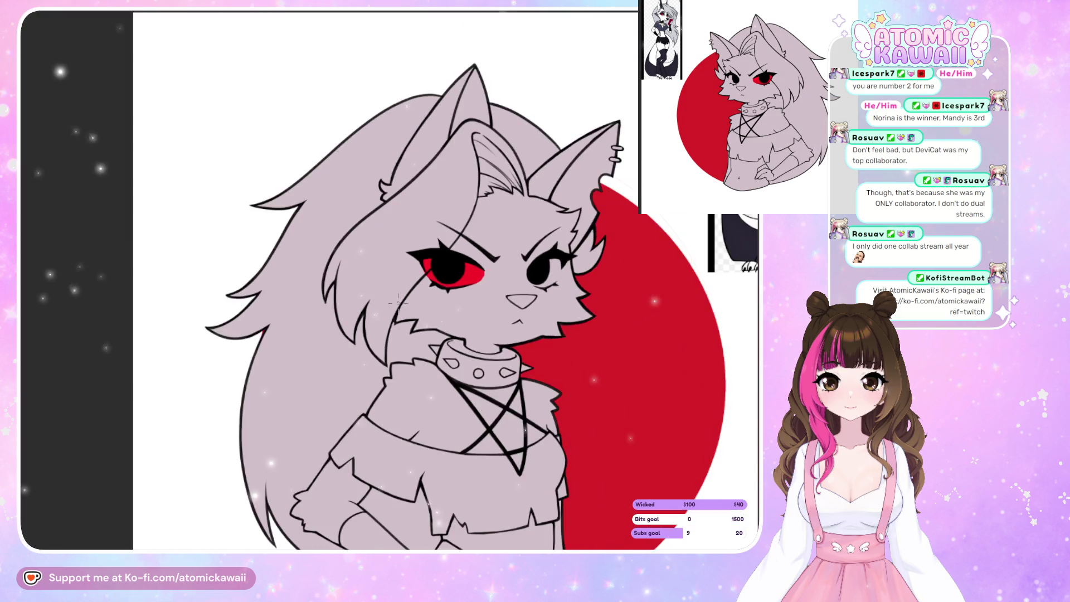
{"action": "key", "text": "m"}
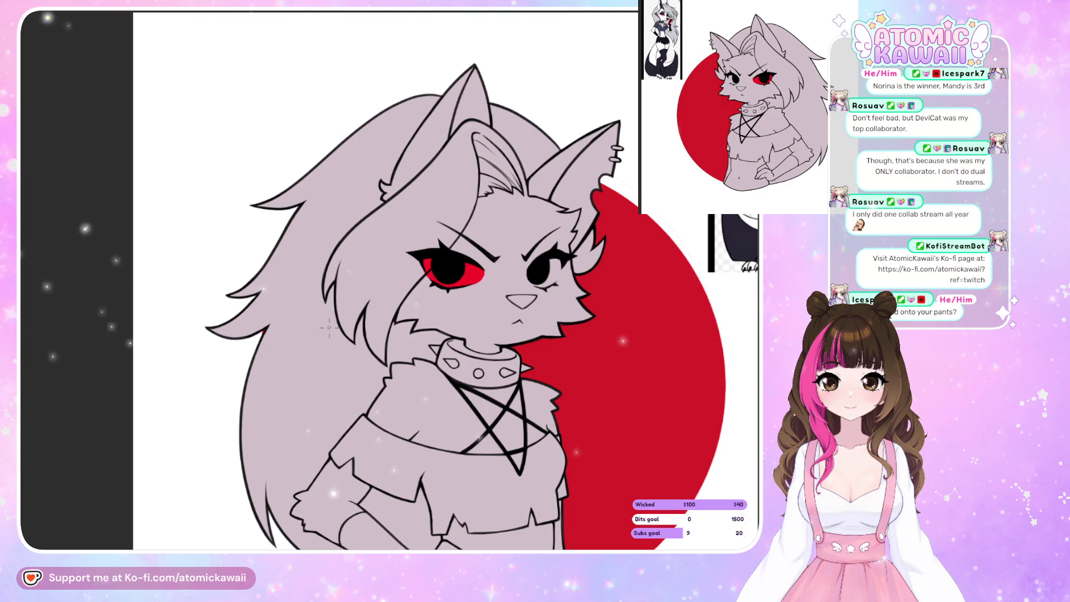
{"action": "key", "text": "m"}
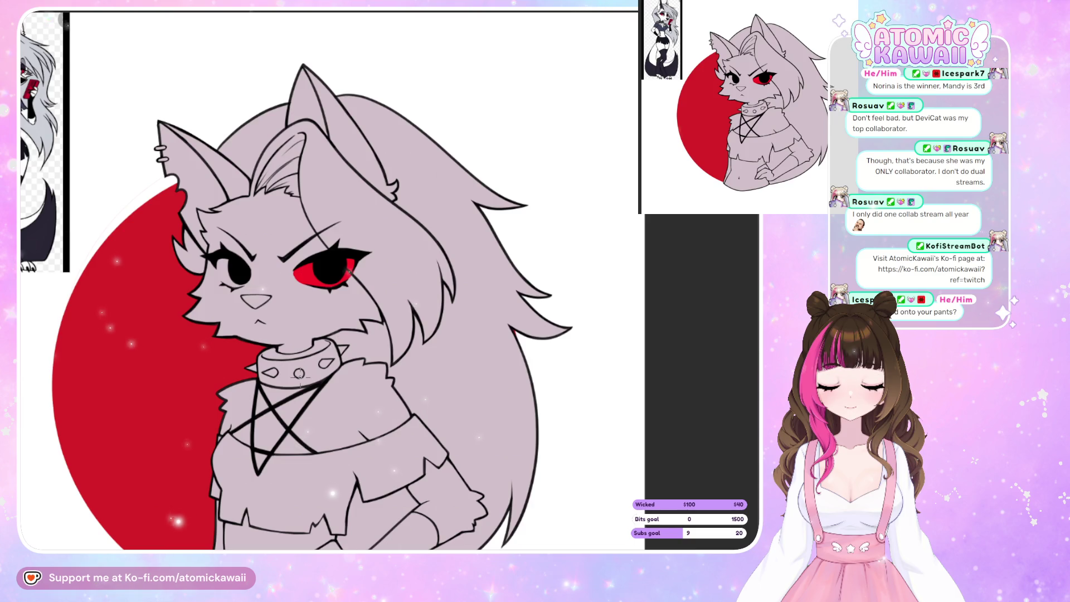
{"action": "scroll", "coordinate": [408, 278], "scroll_direction": "up", "scroll_amount": 4}
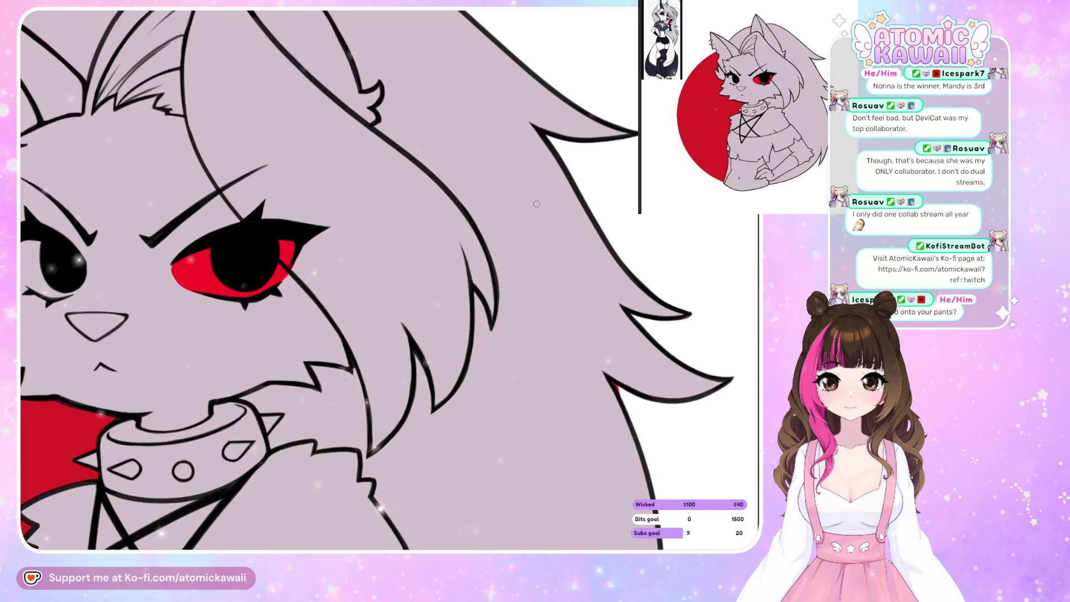
{"action": "scroll", "coordinate": [537, 204], "scroll_direction": "down", "scroll_amount": 4}
{"action": "scroll", "coordinate": [404, 231], "scroll_direction": "up", "scroll_amount": 4}
{"action": "key", "text": "h"}
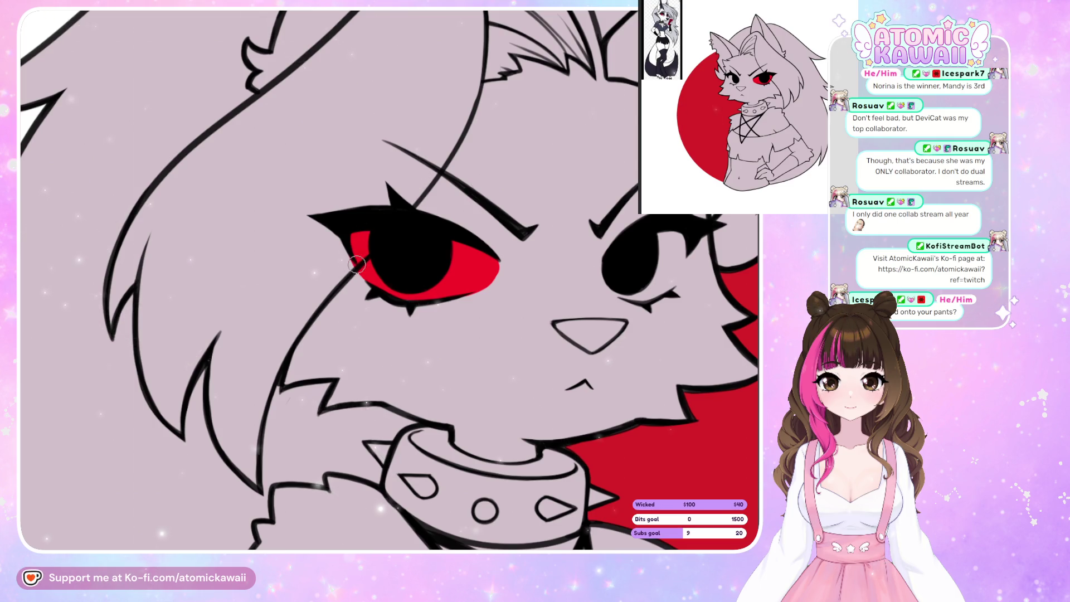
- Draw a hair line across the red eye, redraw it thicker, then enlarge the brush
{"action": "left_click_drag", "start_coordinate": [356, 264], "coordinate": [412, 207]}
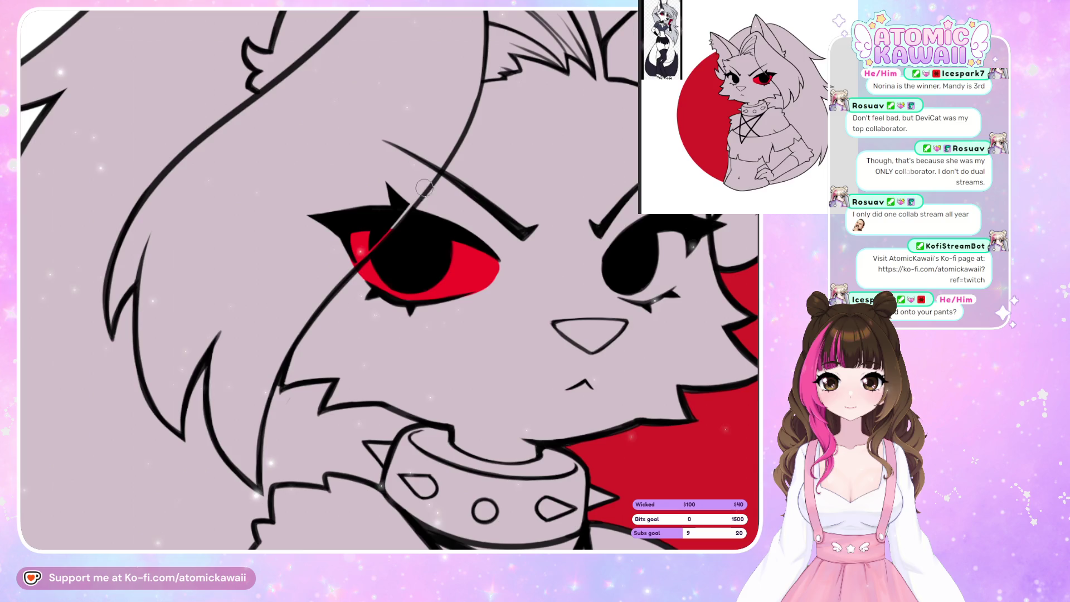
{"action": "left_click_drag", "start_coordinate": [341, 275], "coordinate": [426, 176]}
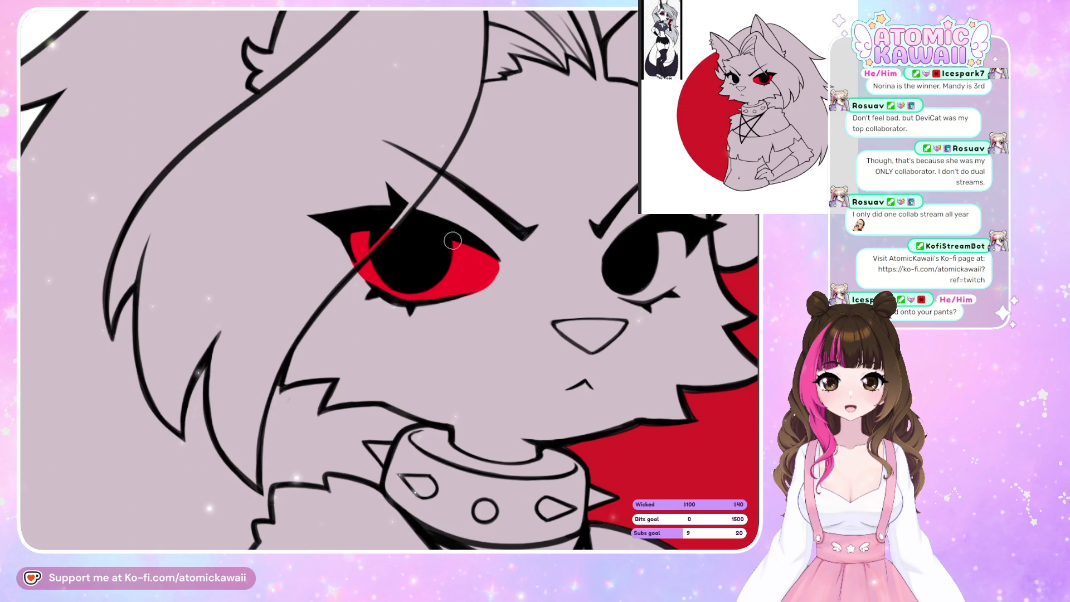
{"action": "key", "text": "m"}
{"action": "key", "text": "m"}
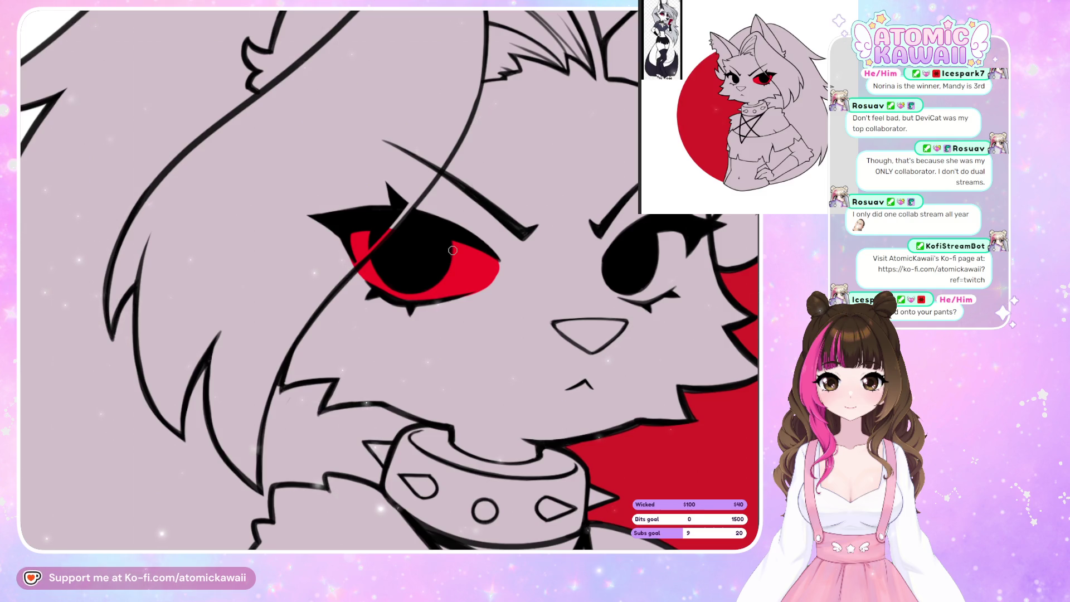
{"action": "key", "text": "m"}
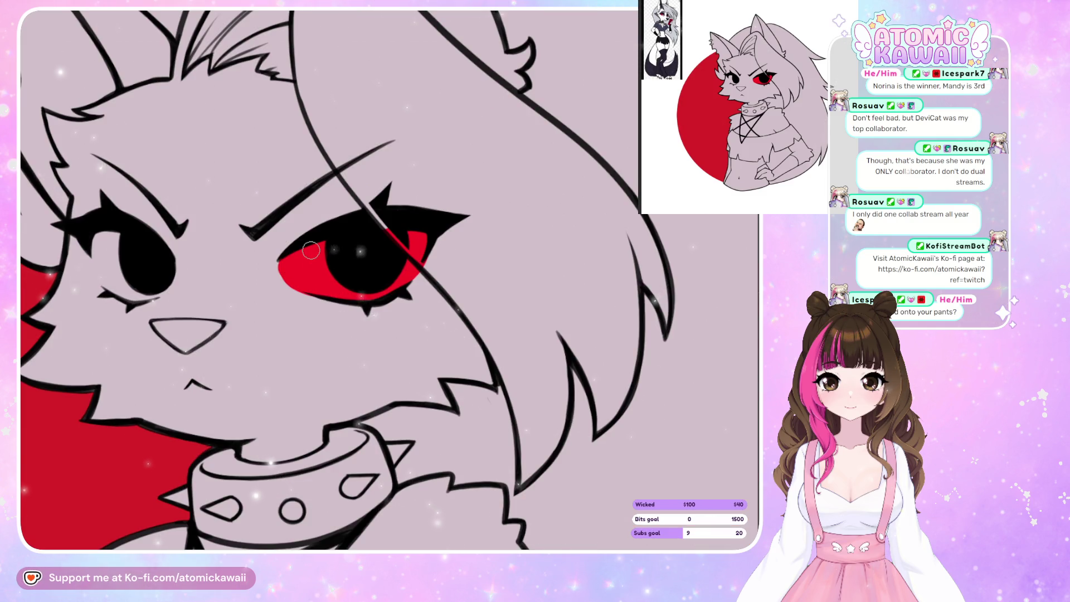
{"action": "key", "text": "m"}
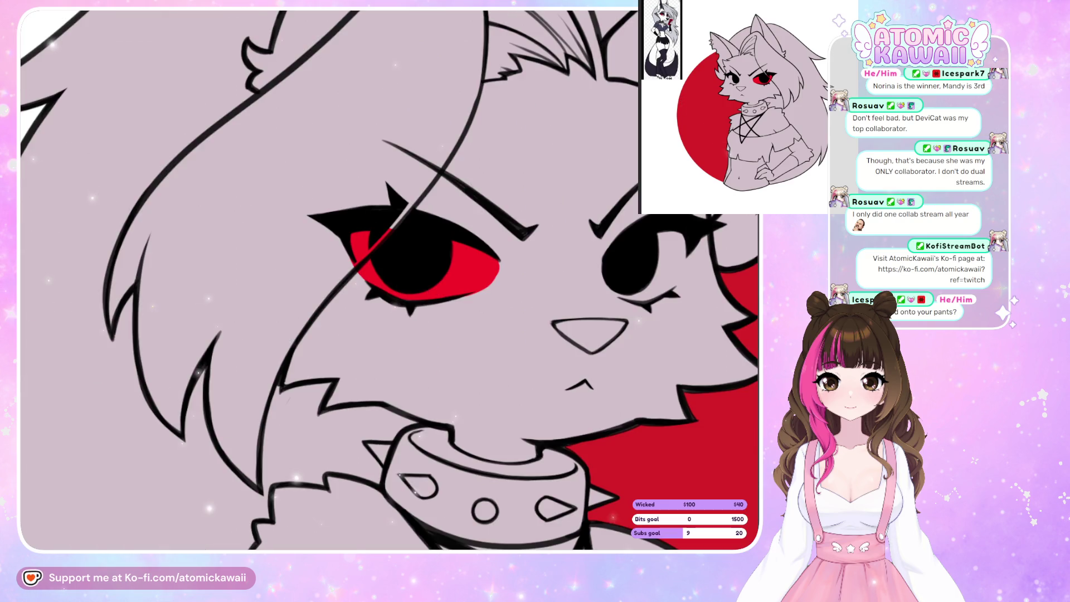
{"action": "key", "text": "]"}
{"action": "key", "text": "m"}
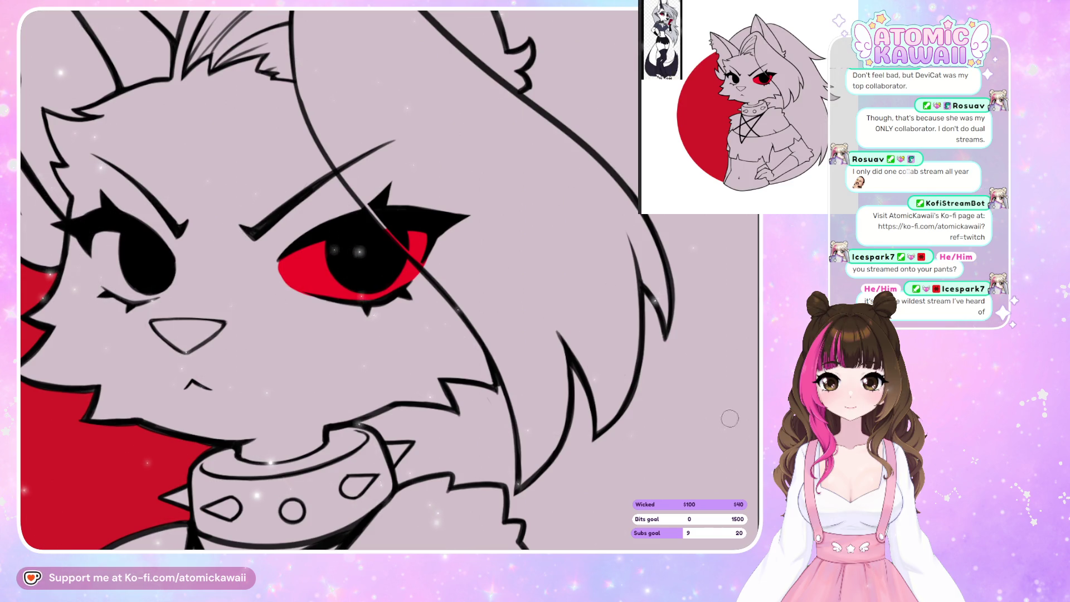
- Lasso-fill the second eye's iris red, mirroring to compare sides, then fit the whole bust on screen
{"action": "key", "text": "h"}
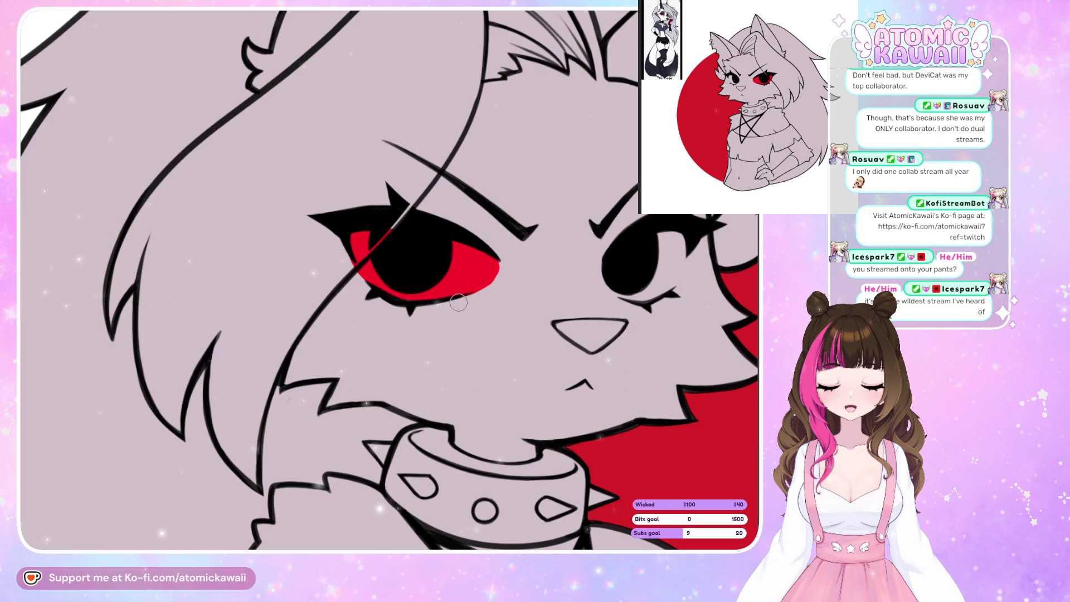
{"action": "key", "text": "h"}
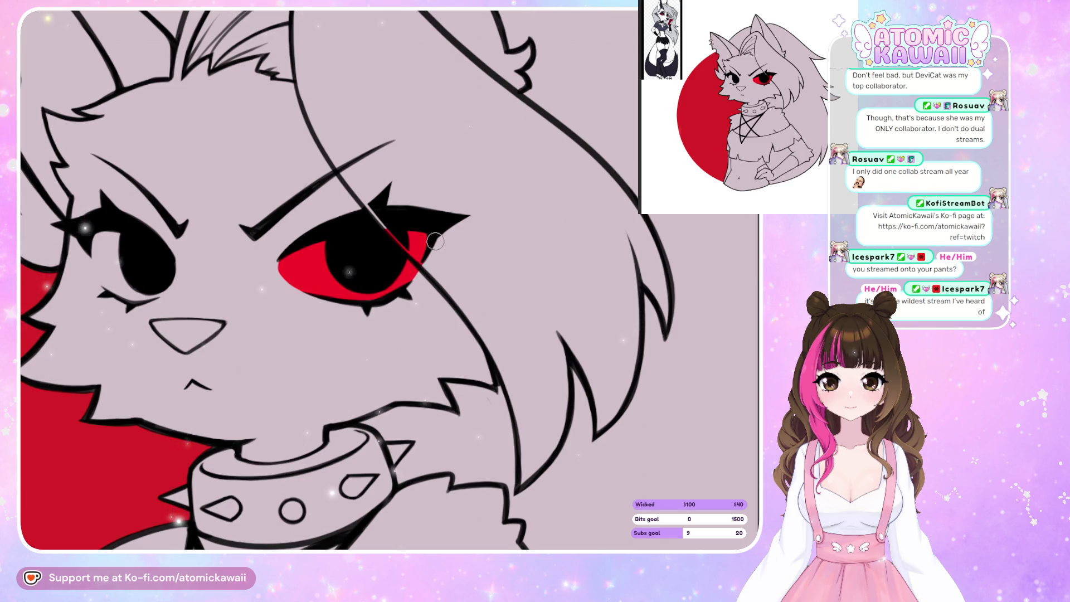
{"action": "key", "text": "h"}
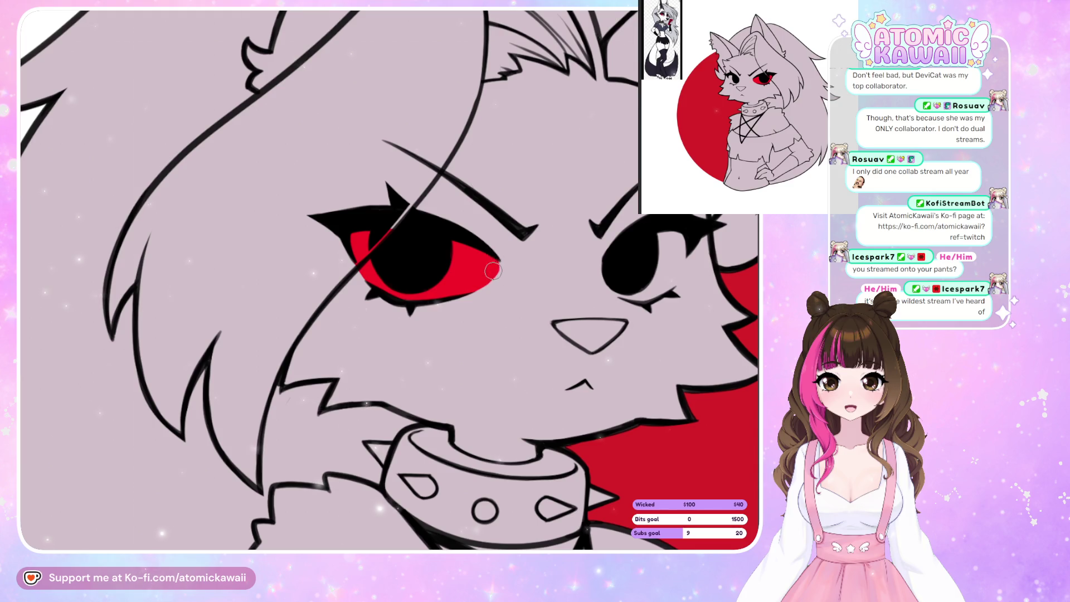
{"action": "key", "text": "h"}
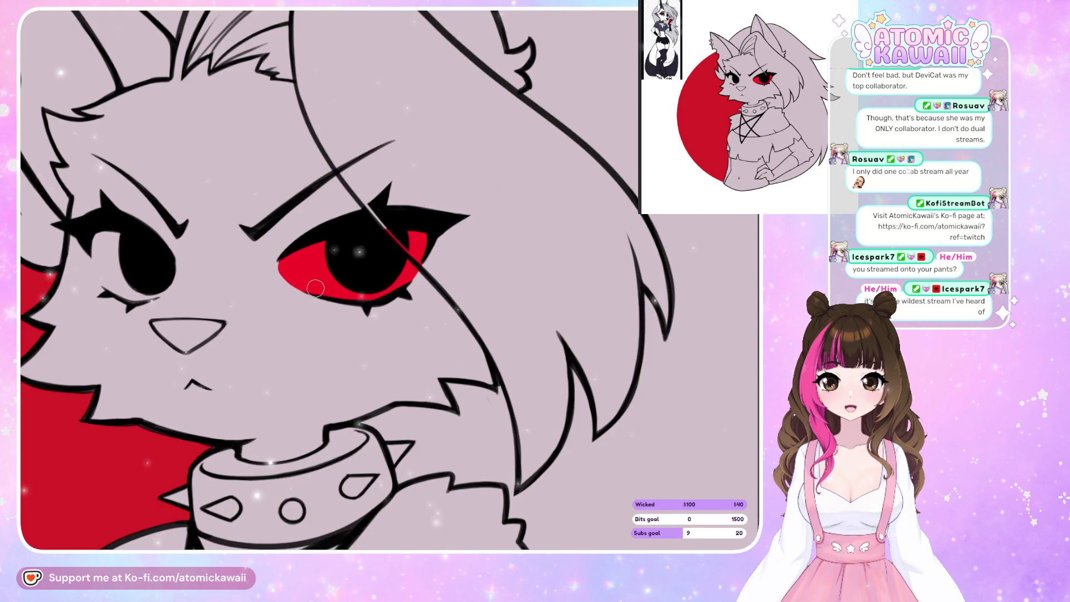
{"action": "key", "text": "h"}
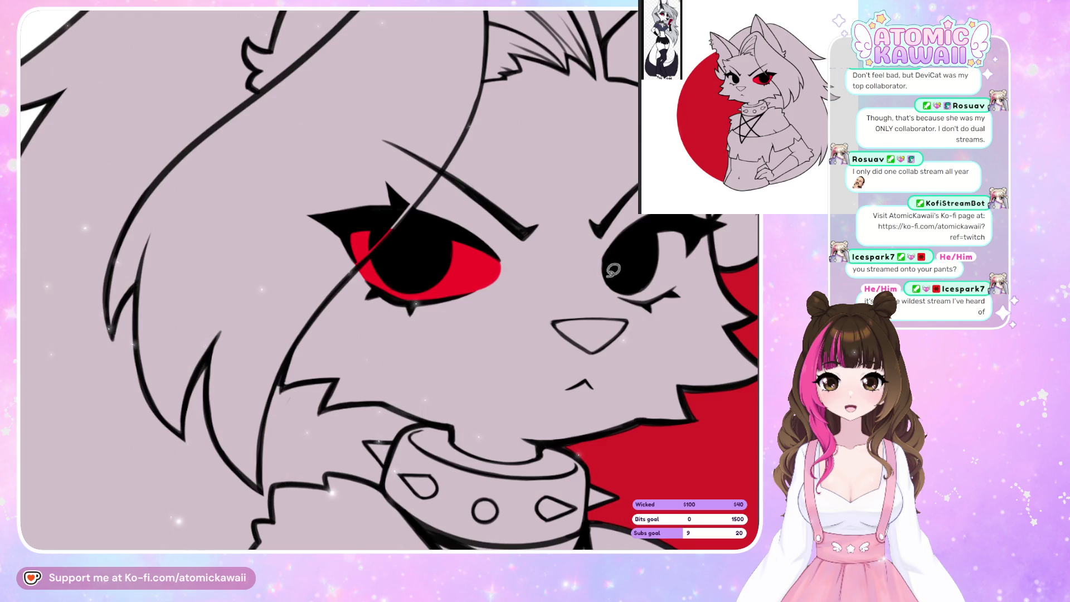
{"action": "mouse_move", "coordinate": [684, 269]}
{"action": "left_mouse_down"}
{"action": "mouse_move", "coordinate": [681, 241]}
{"action": "mouse_move", "coordinate": [666, 229]}
{"action": "left_mouse_up"}
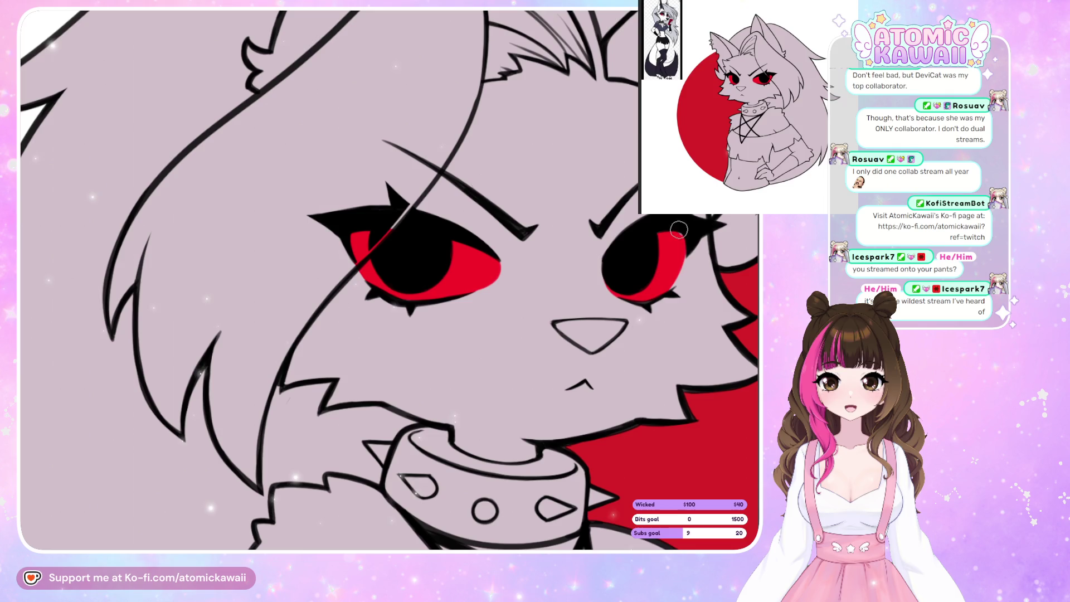
{"action": "key", "text": "m"}
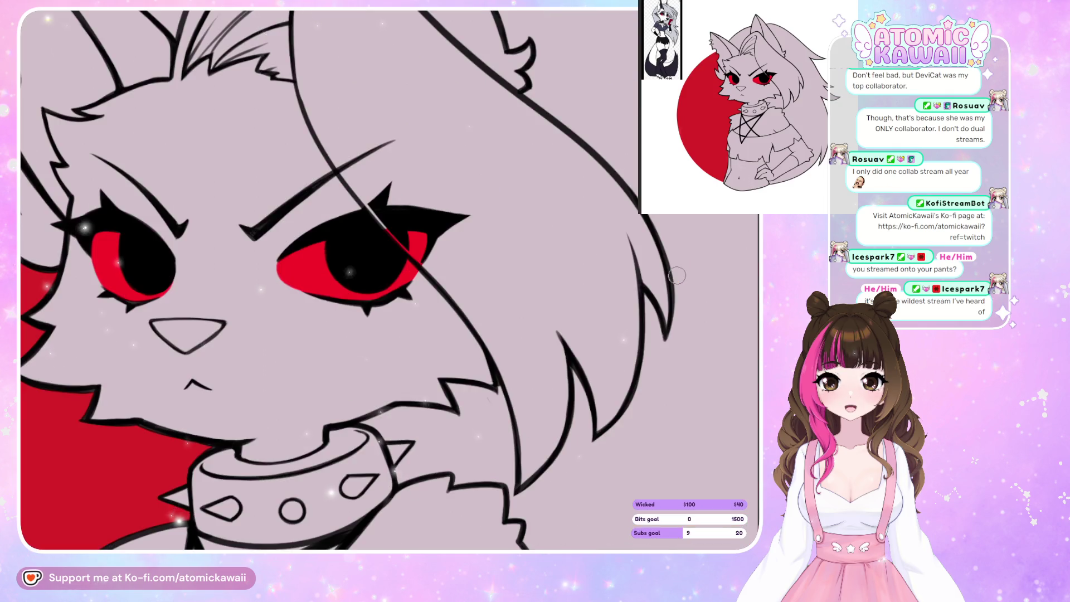
{"action": "key", "text": "m"}
{"action": "key", "text": "ctrl+0"}
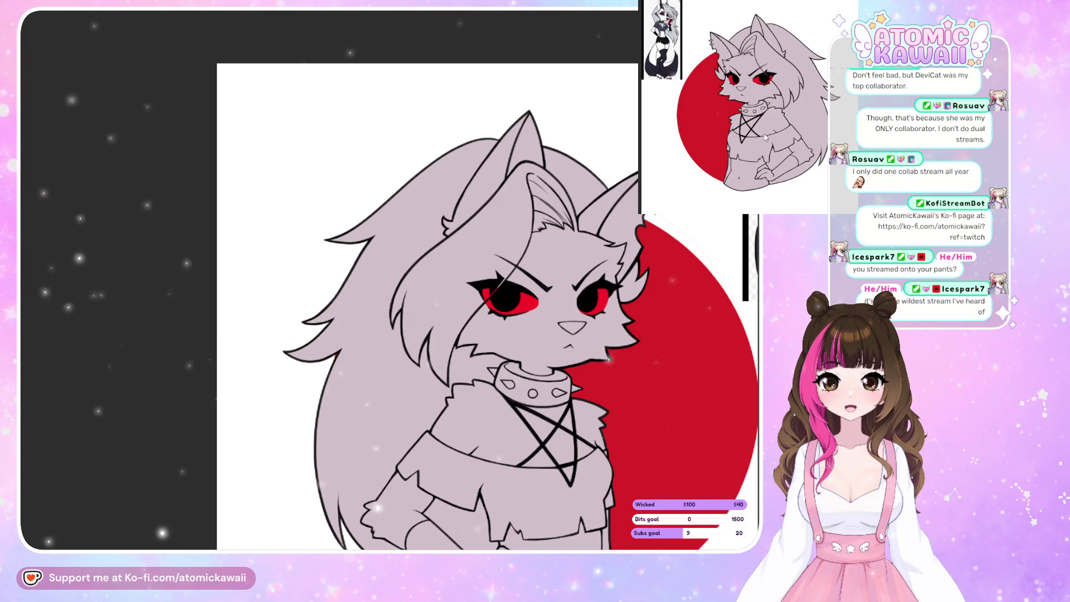
{"action": "key", "text": "ctrl+0"}
{"action": "scroll", "coordinate": [487, 91], "scroll_direction": "up", "scroll_amount": 8}
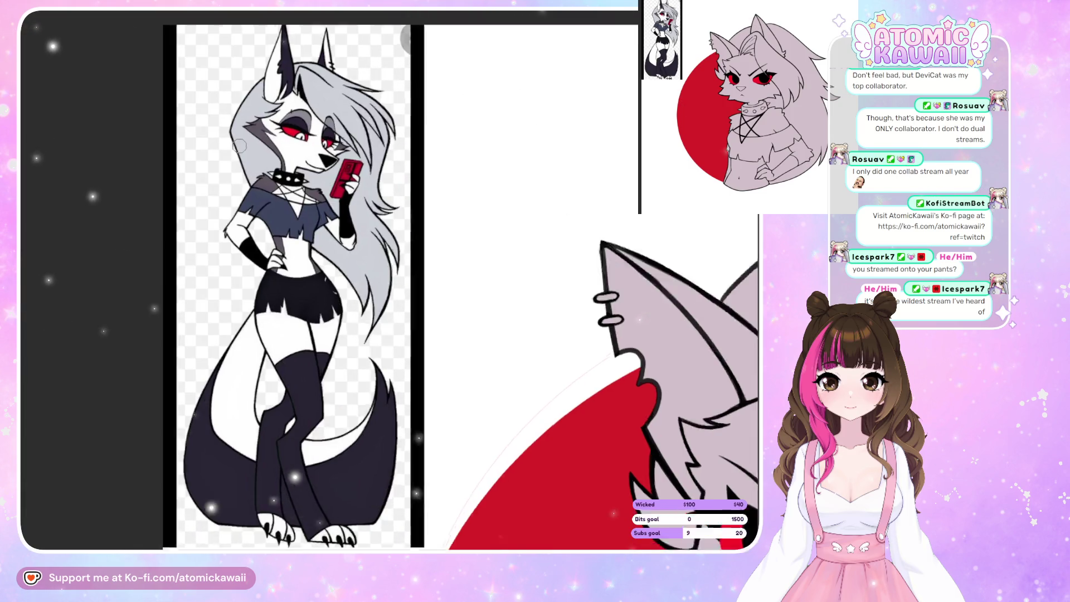
{"action": "scroll", "coordinate": [185, 76], "scroll_direction": "up", "scroll_amount": 2}
{"action": "scroll", "coordinate": [186, 76], "scroll_direction": "down", "scroll_amount": 5}
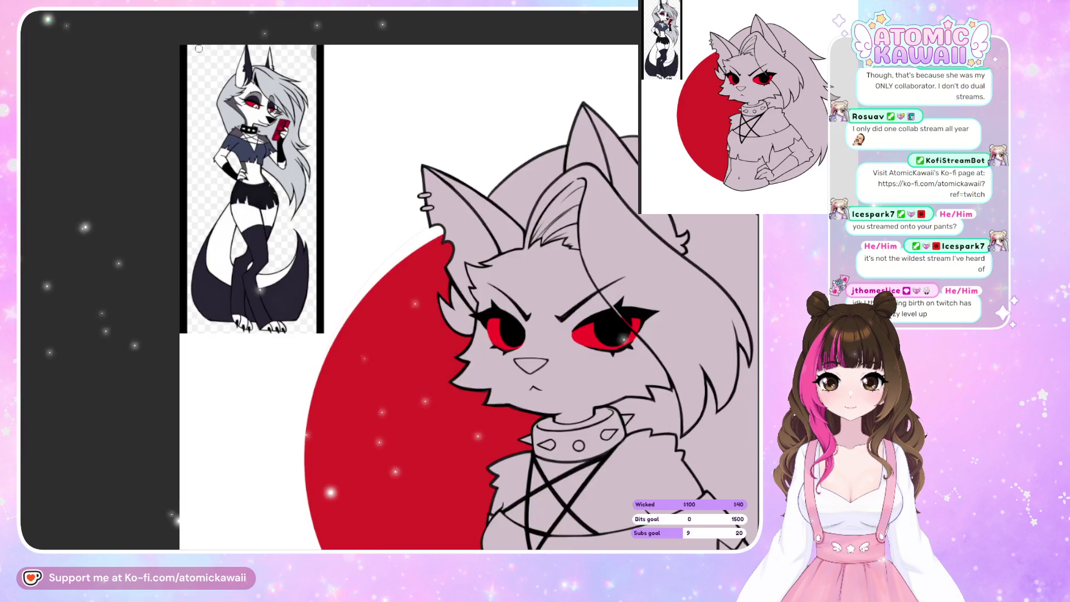
{"action": "scroll", "coordinate": [234, 65], "scroll_direction": "up", "scroll_amount": 3}
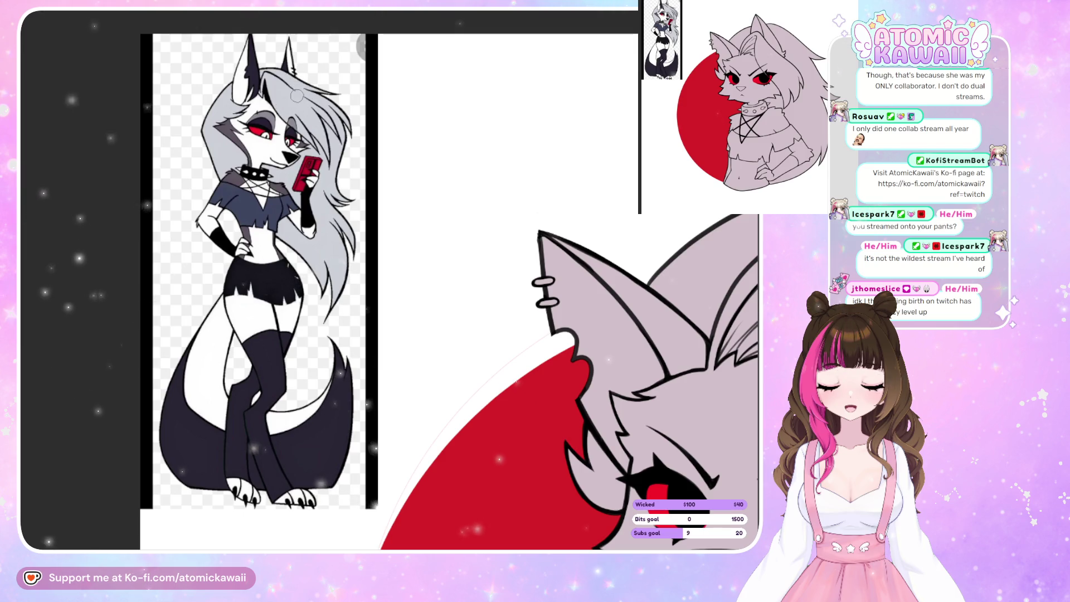
{"action": "scroll", "coordinate": [223, 356], "scroll_direction": "down", "scroll_amount": 2}
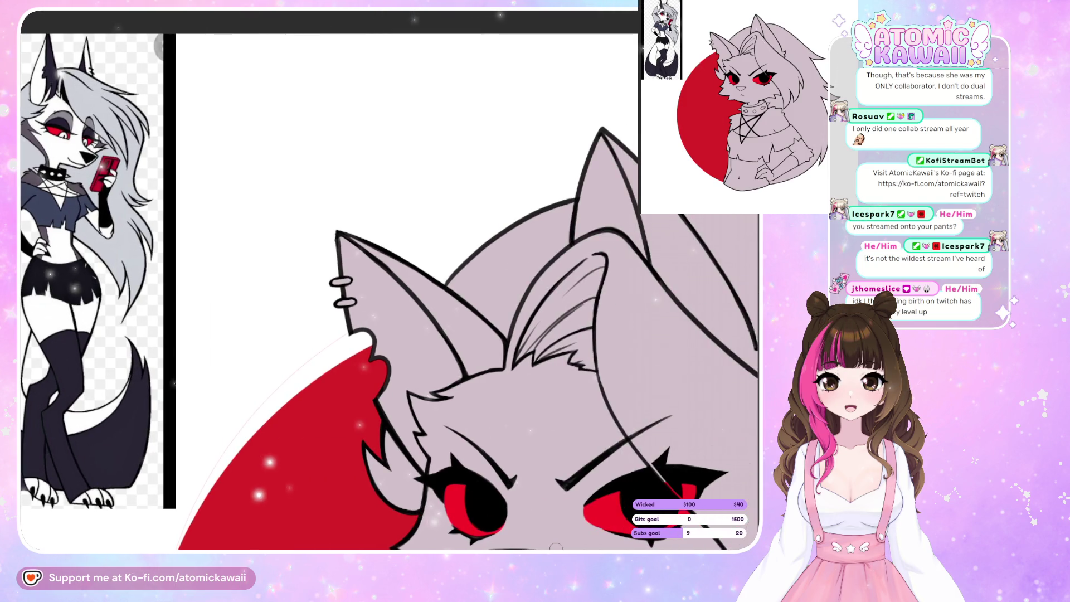
{"action": "scroll", "coordinate": [223, 356], "scroll_direction": "down", "scroll_amount": 2}
{"action": "scroll", "coordinate": [224, 356], "scroll_direction": "up", "scroll_amount": 5}
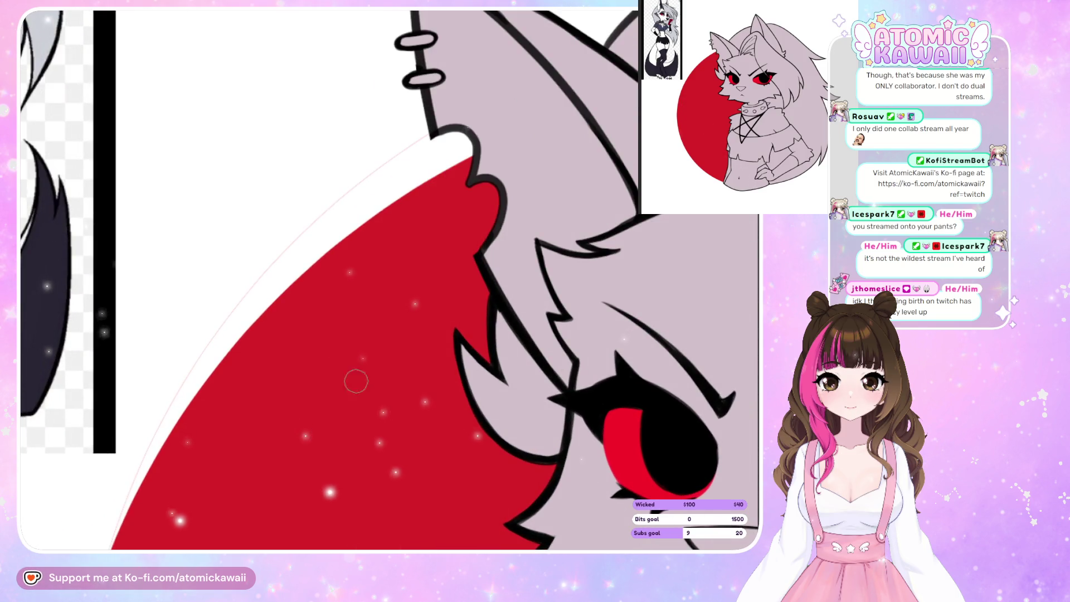
{"action": "scroll", "coordinate": [353, 378], "scroll_direction": "down", "scroll_amount": 5}
{"action": "scroll", "coordinate": [138, 317], "scroll_direction": "up", "scroll_amount": 3}
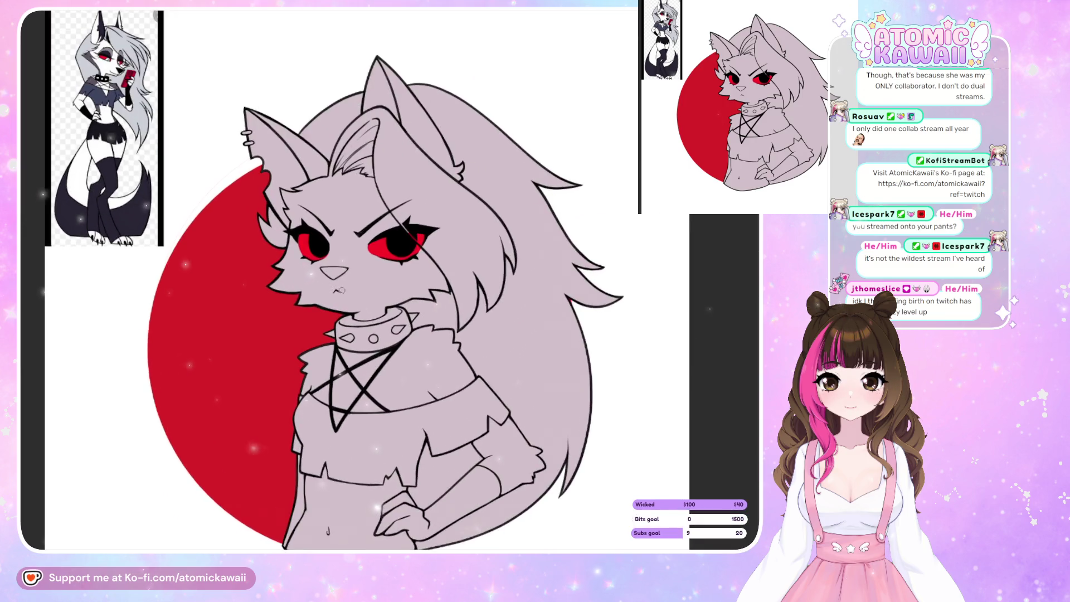
{"action": "scroll", "coordinate": [166, 212], "scroll_direction": "down", "scroll_amount": 2}
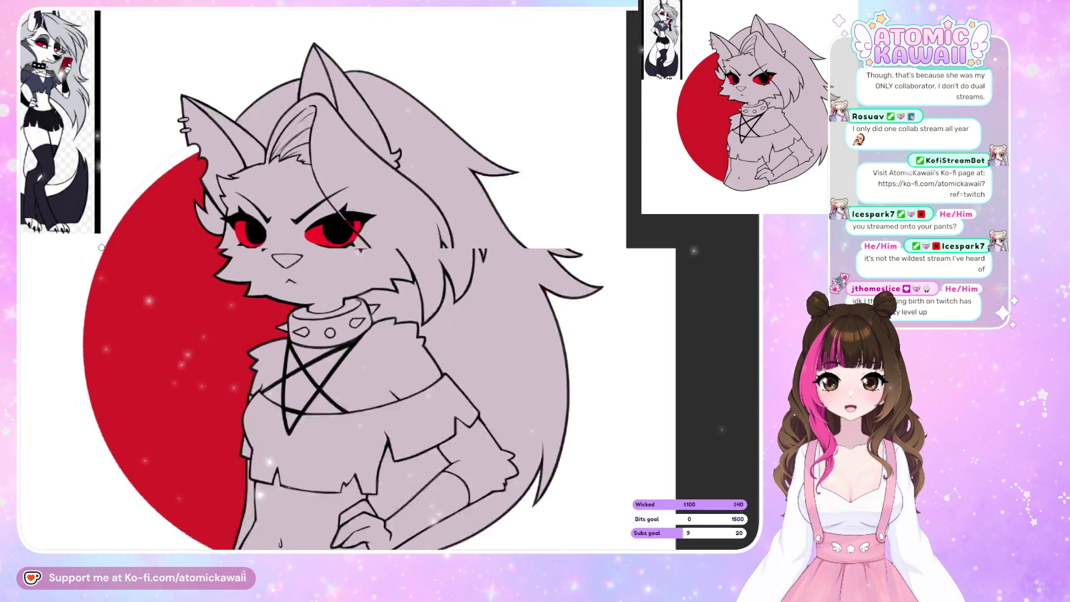
{"action": "scroll", "coordinate": [104, 258], "scroll_direction": "up", "scroll_amount": 2}
{"action": "scroll", "coordinate": [103, 257], "scroll_direction": "up", "scroll_amount": 1}
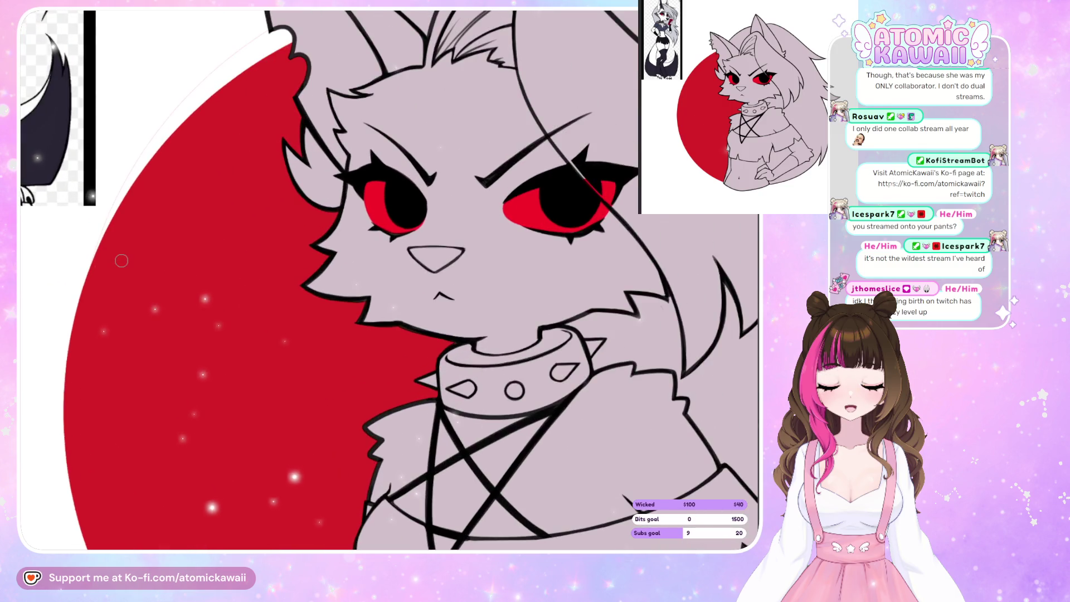
{"action": "scroll", "coordinate": [219, 260], "scroll_direction": "up", "scroll_amount": 3}
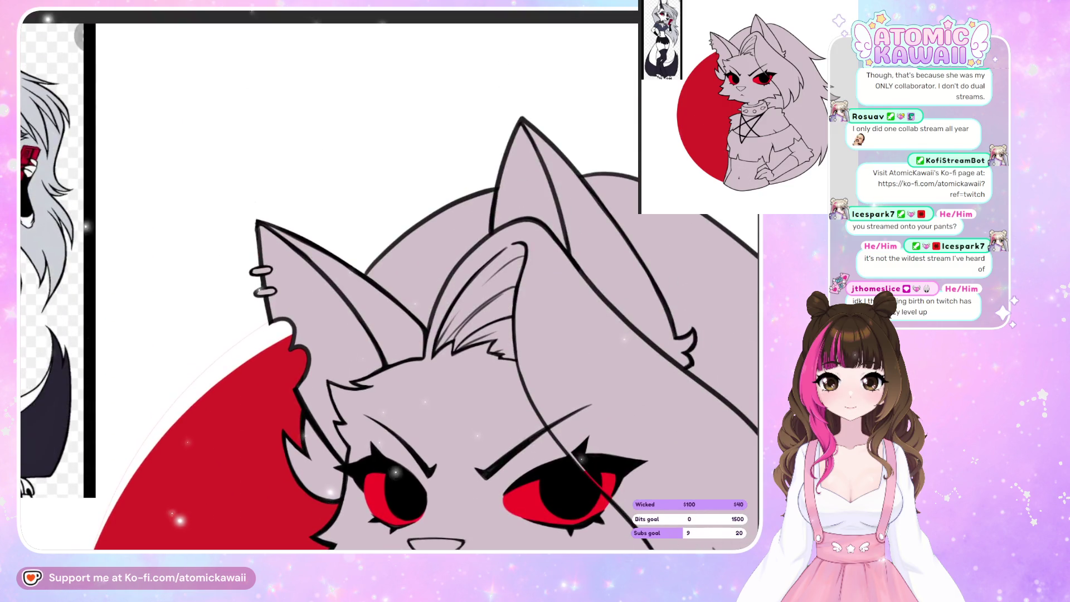
{"action": "scroll", "coordinate": [220, 260], "scroll_direction": "down", "scroll_amount": 2}
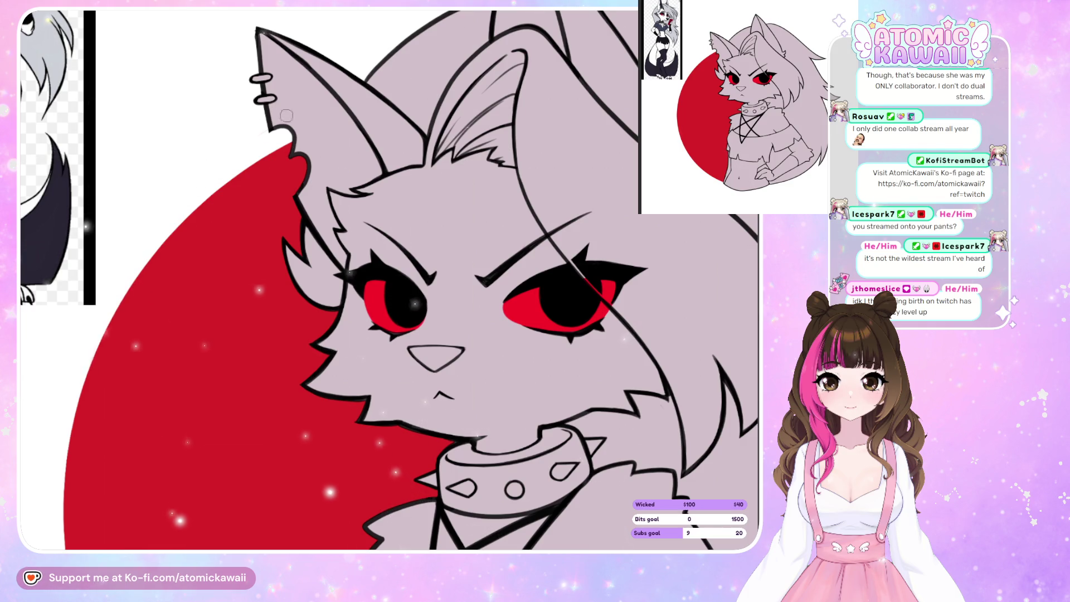
{"action": "key", "text": "ctrl+0"}
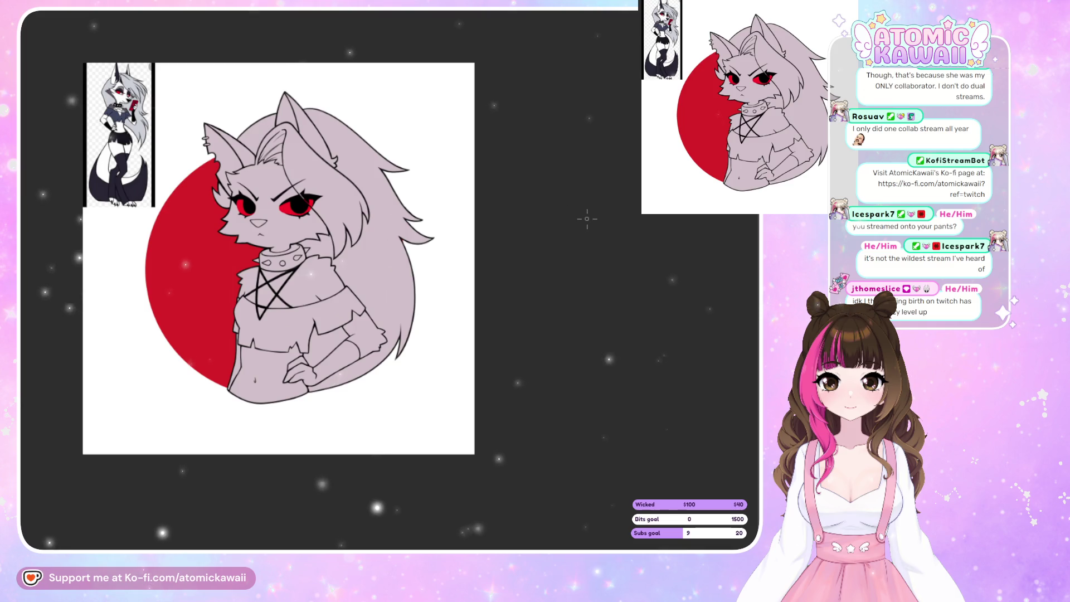
- Bucket-fill the back hair bluish grey, undoing the accidental grey fills on the face
{"action": "key", "text": "g"}
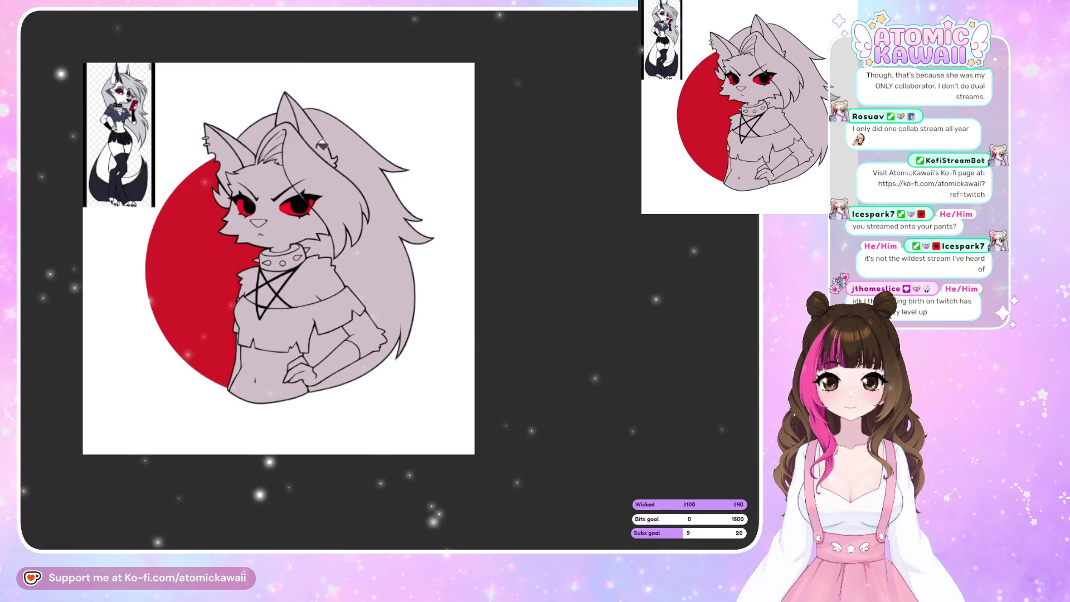
{"action": "left_click", "coordinate": [370, 175]}
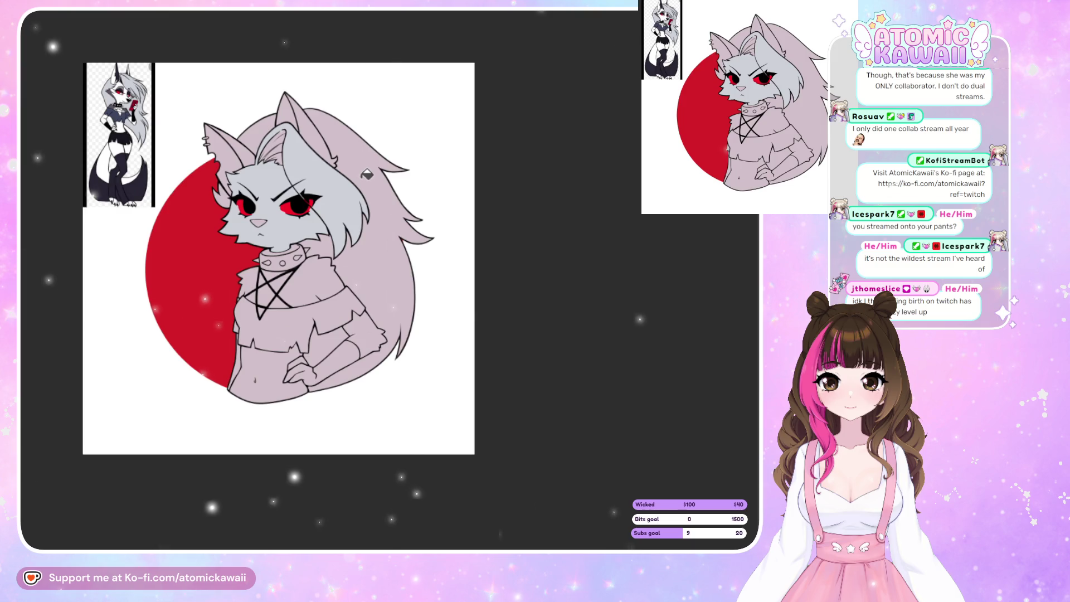
{"action": "key", "text": "ctrl+z"}
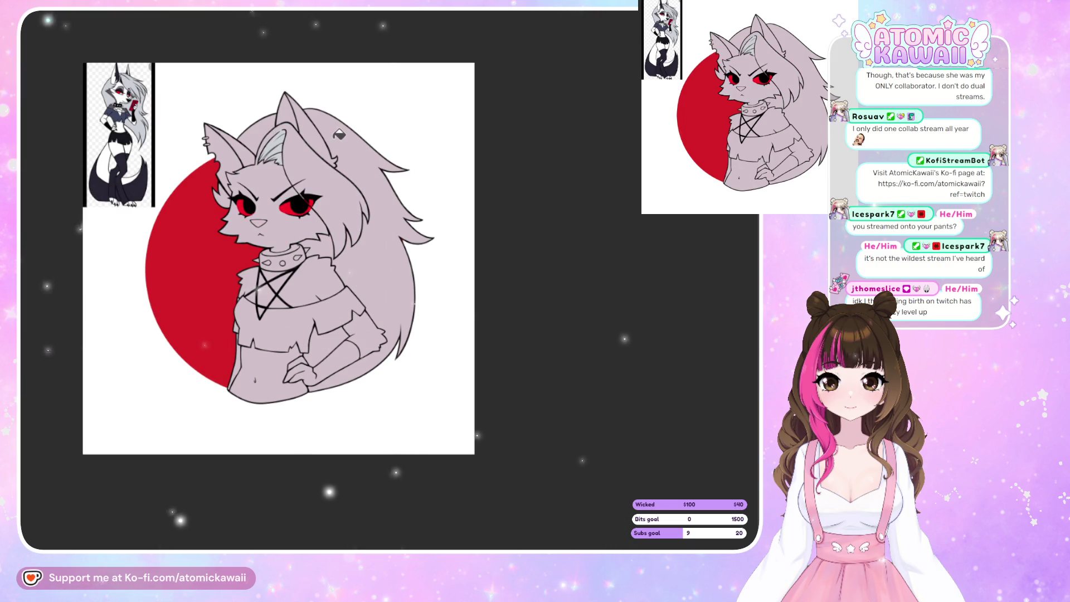
{"action": "left_click", "coordinate": [329, 131]}
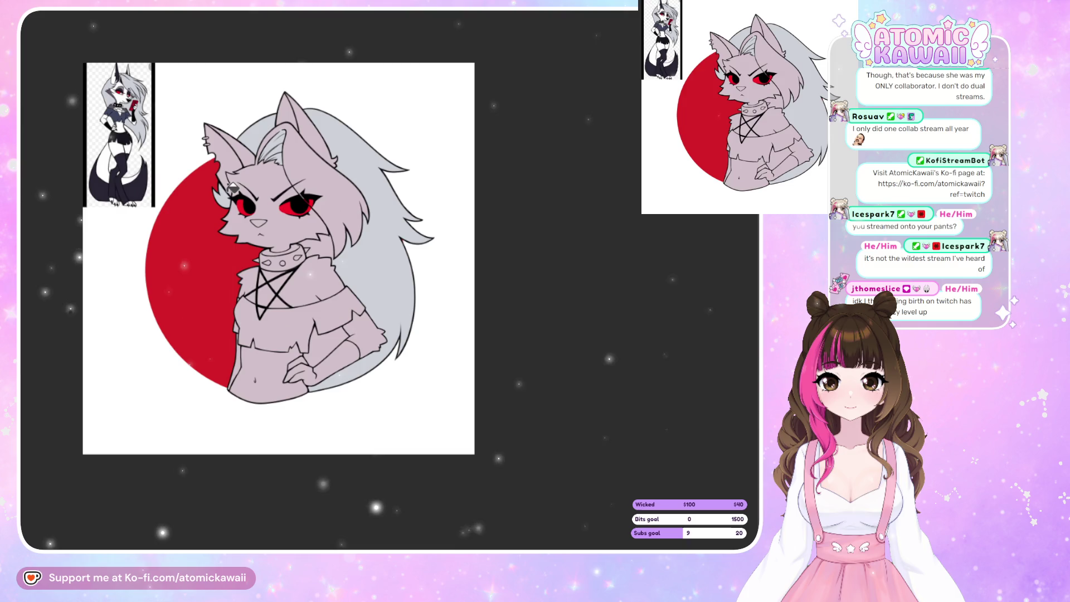
{"action": "left_click", "coordinate": [352, 225]}
{"action": "key", "text": "ctrl+z"}
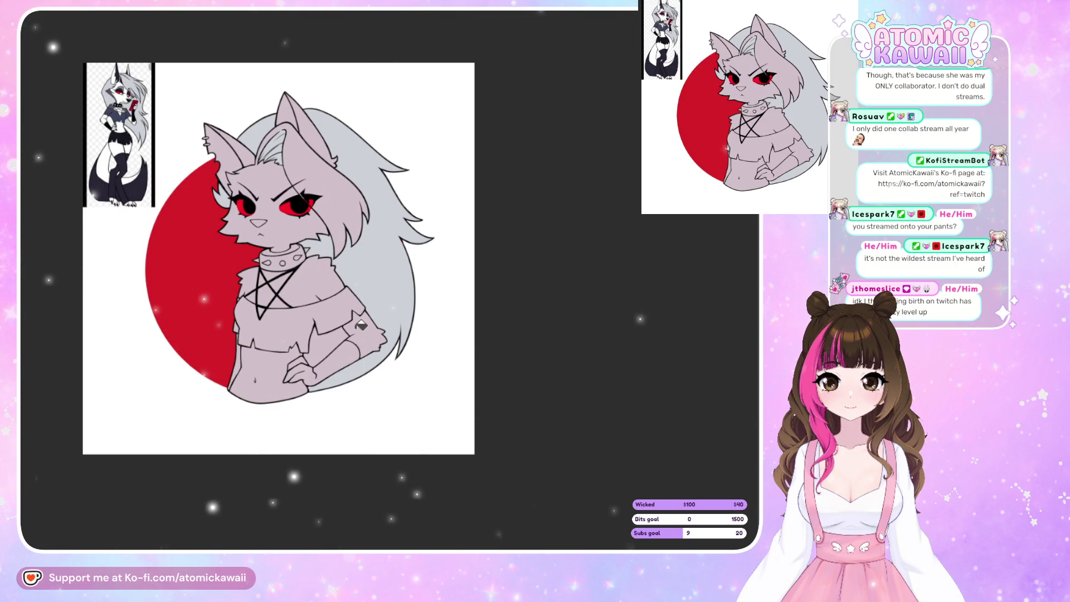
{"action": "scroll", "coordinate": [228, 165], "scroll_direction": "up", "scroll_amount": 2}
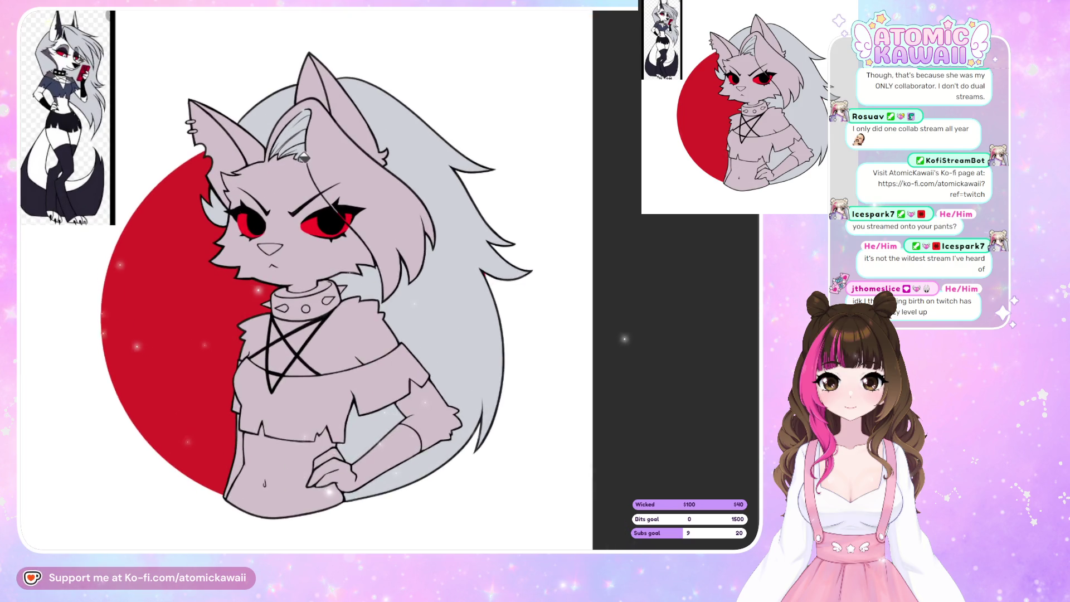
{"action": "scroll", "coordinate": [302, 158], "scroll_direction": "up", "scroll_amount": 2}
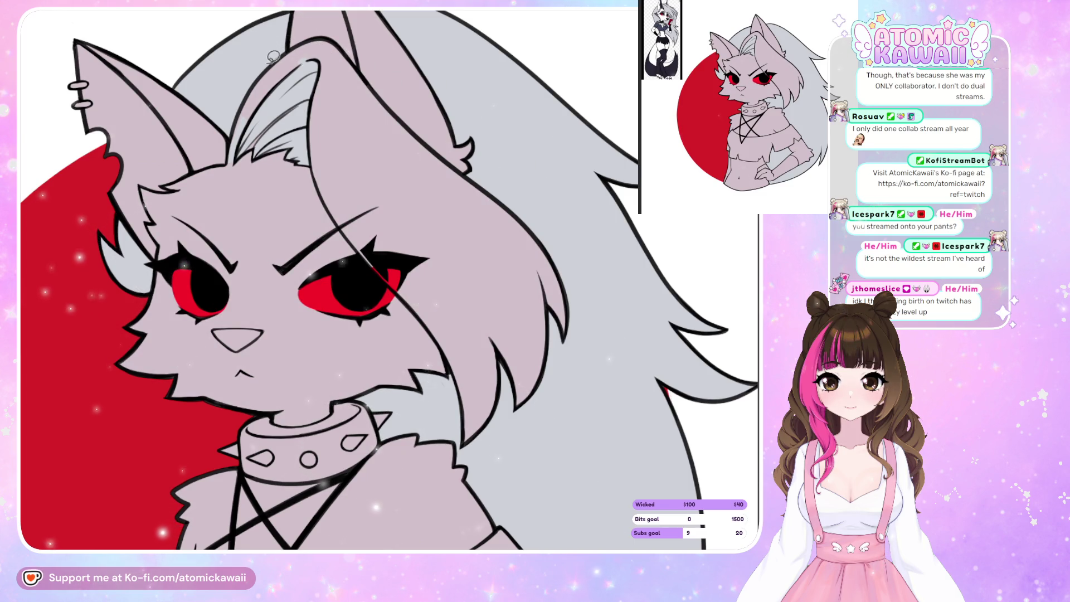
- Lasso-fill grey shading over the inner ear and hair bands, checking it mirrored, then zoom out
{"action": "mouse_move", "coordinate": [234, 142]}
{"action": "left_mouse_down"}
{"action": "mouse_move", "coordinate": [338, 34]}
{"action": "mouse_move", "coordinate": [272, 68]}
{"action": "left_mouse_up"}
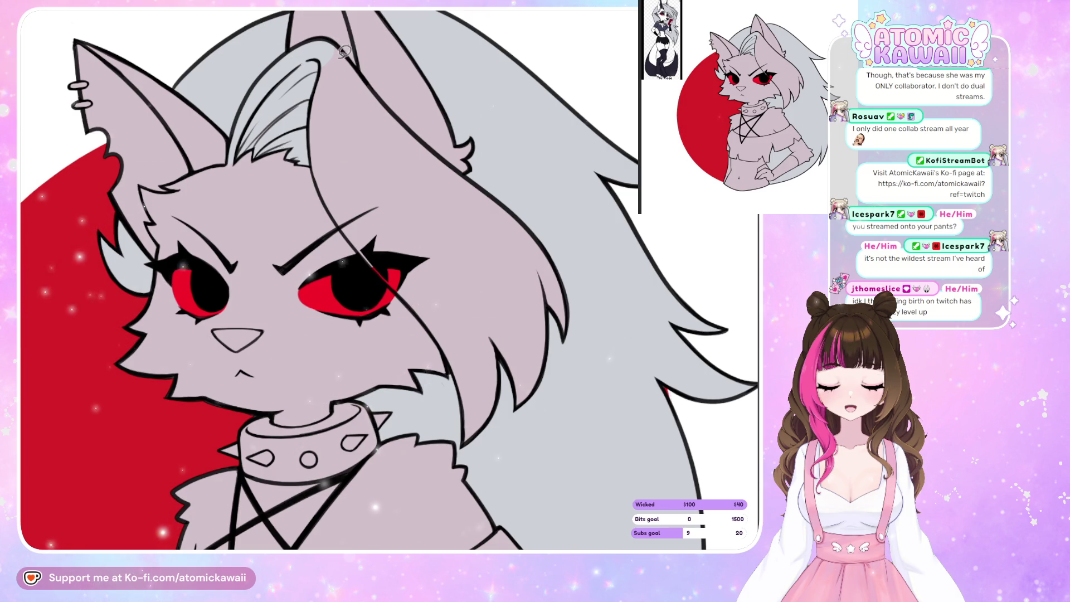
{"action": "key", "text": "h"}
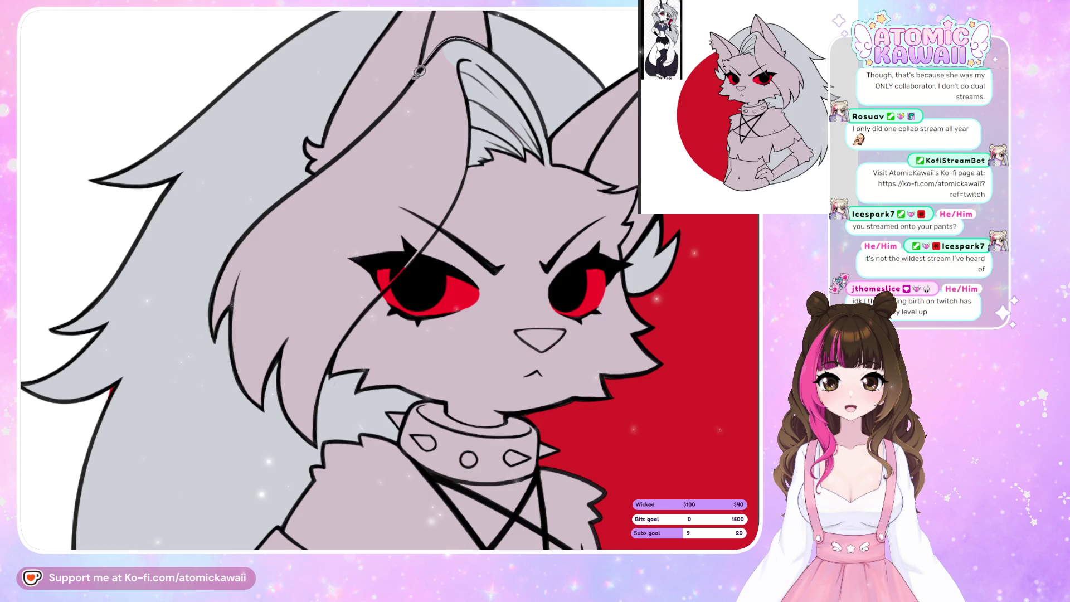
{"action": "mouse_move", "coordinate": [326, 174]}
{"action": "left_mouse_down"}
{"action": "mouse_move", "coordinate": [262, 262]}
{"action": "mouse_move", "coordinate": [413, 148]}
{"action": "left_mouse_up"}
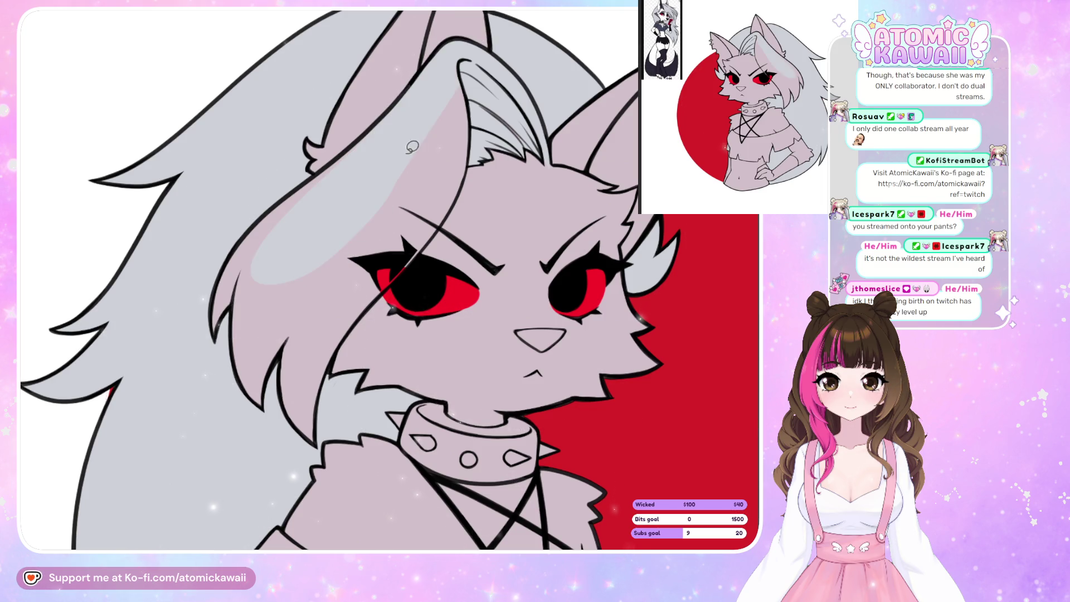
{"action": "mouse_move", "coordinate": [249, 223]}
{"action": "left_mouse_down"}
{"action": "mouse_move", "coordinate": [222, 406]}
{"action": "mouse_move", "coordinate": [282, 404]}
{"action": "left_mouse_up"}
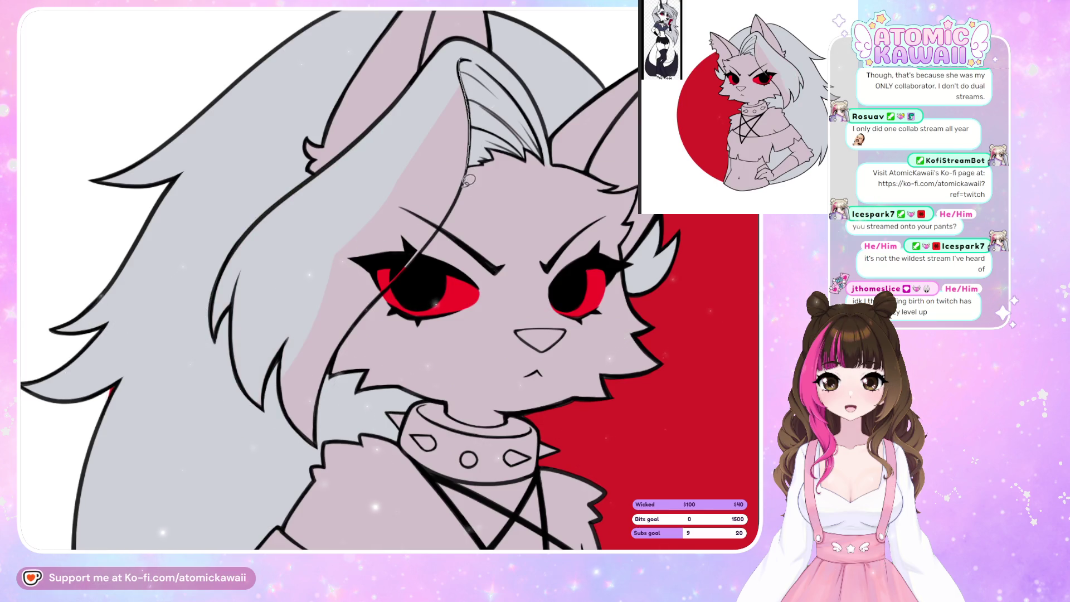
{"action": "left_click_drag", "start_coordinate": [295, 395], "coordinate": [301, 390]}
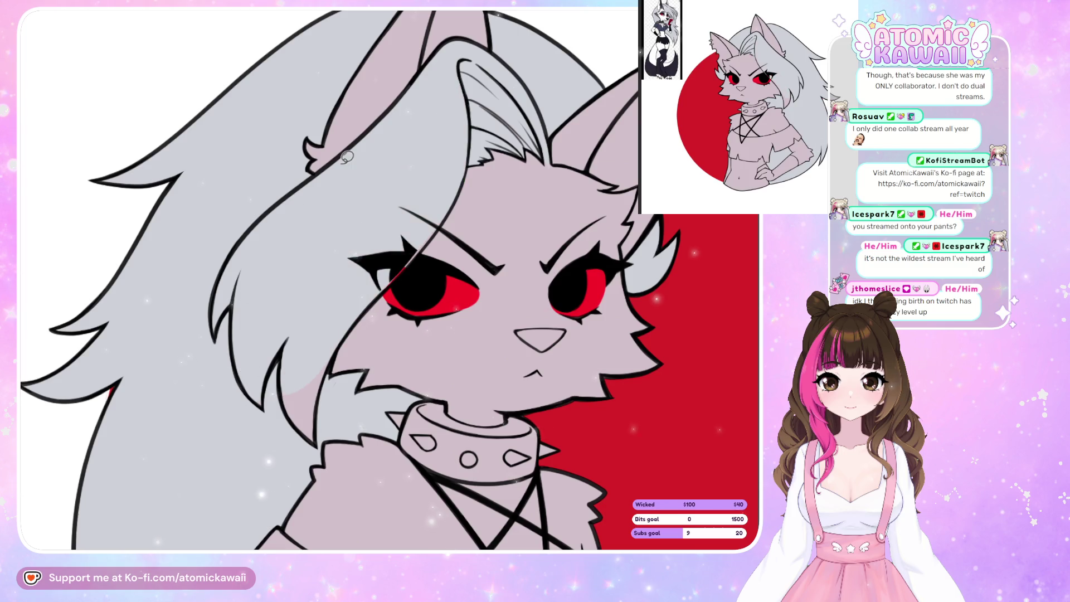
{"action": "key", "text": "m"}
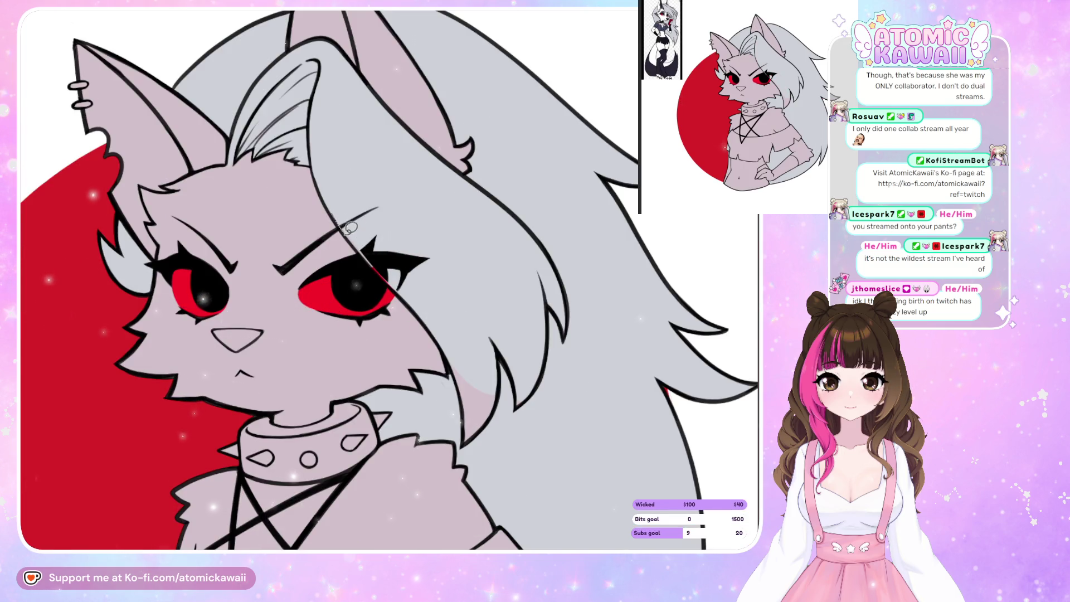
{"action": "key", "text": "m"}
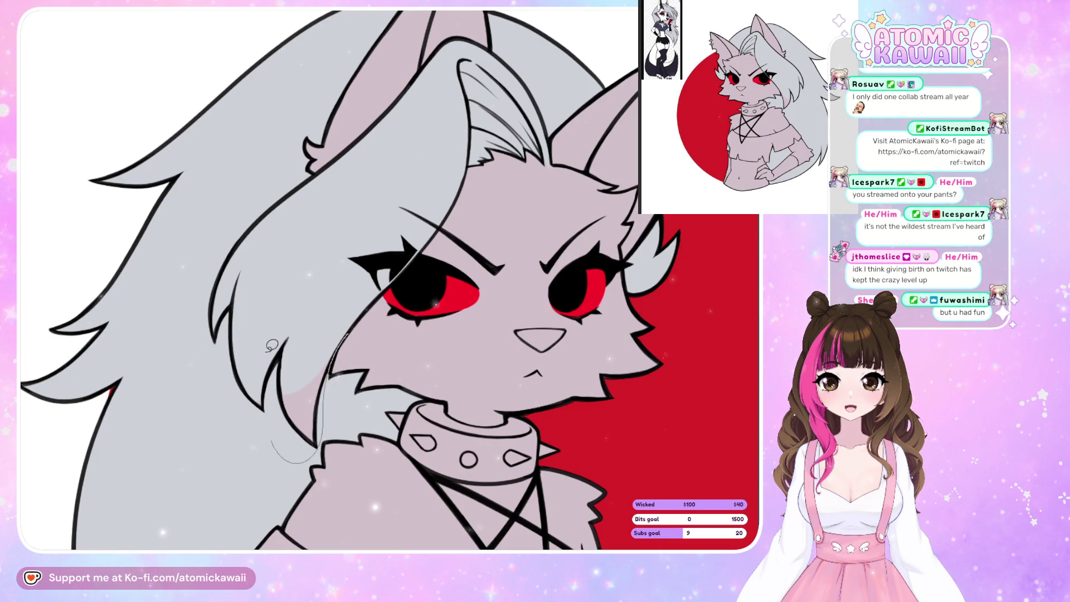
{"action": "key", "text": "m"}
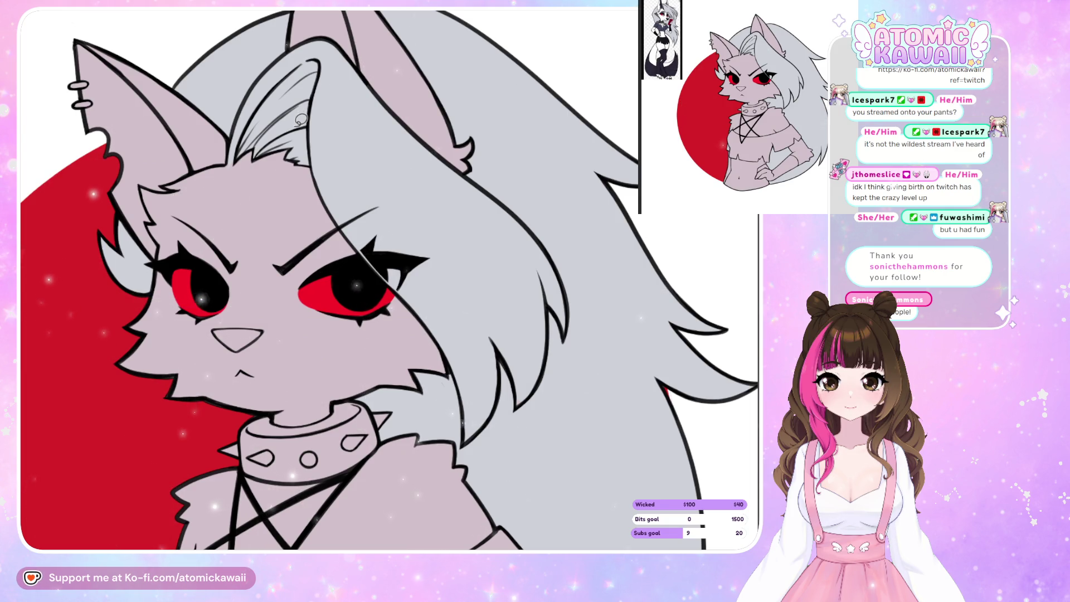
{"action": "key", "text": "ctrl+minus"}
{"action": "key", "text": "ctrl+minus"}
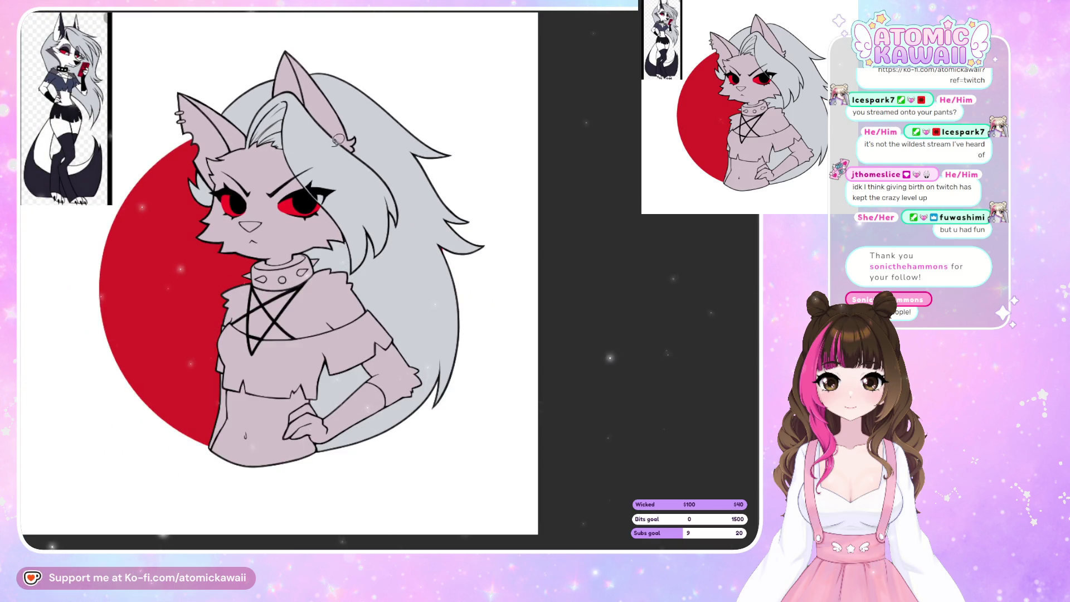
- Bucket-fill the forearm black and lasso-fill the leftover arm gap black, discarding a trial hand line
{"action": "key", "text": "ctrl+plus"}
{"action": "key", "text": "ctrl+plus"}
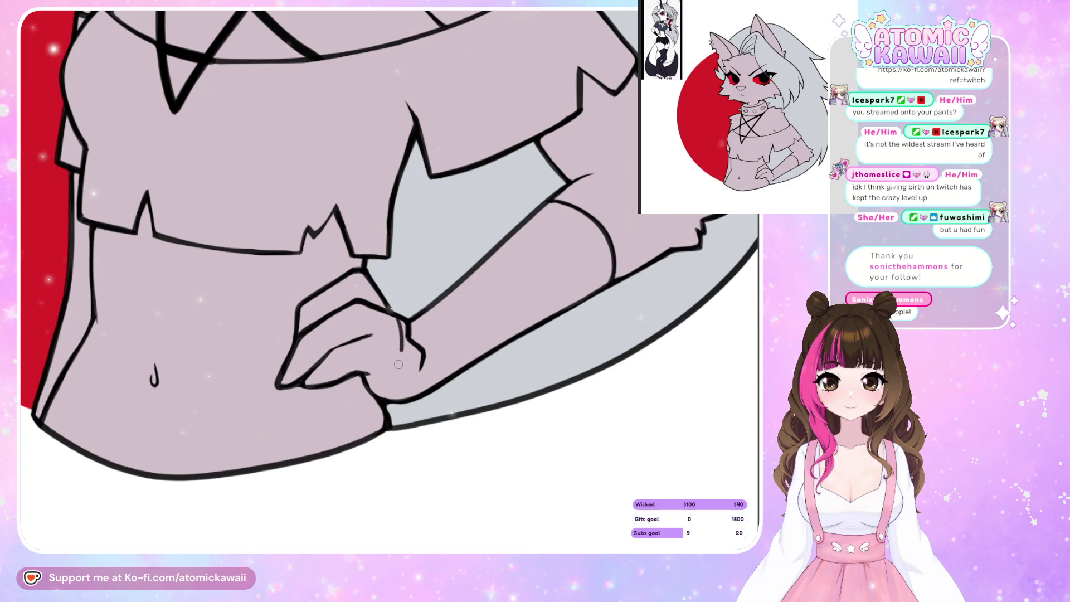
{"action": "left_click_drag", "start_coordinate": [372, 384], "coordinate": [395, 358]}
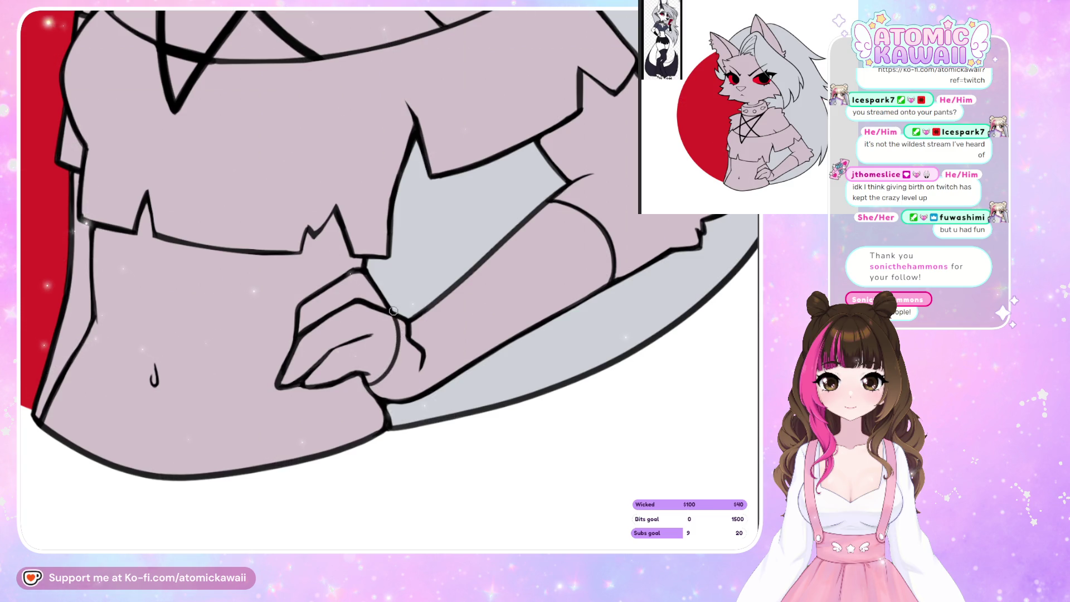
{"action": "key", "text": "ctrl+z"}
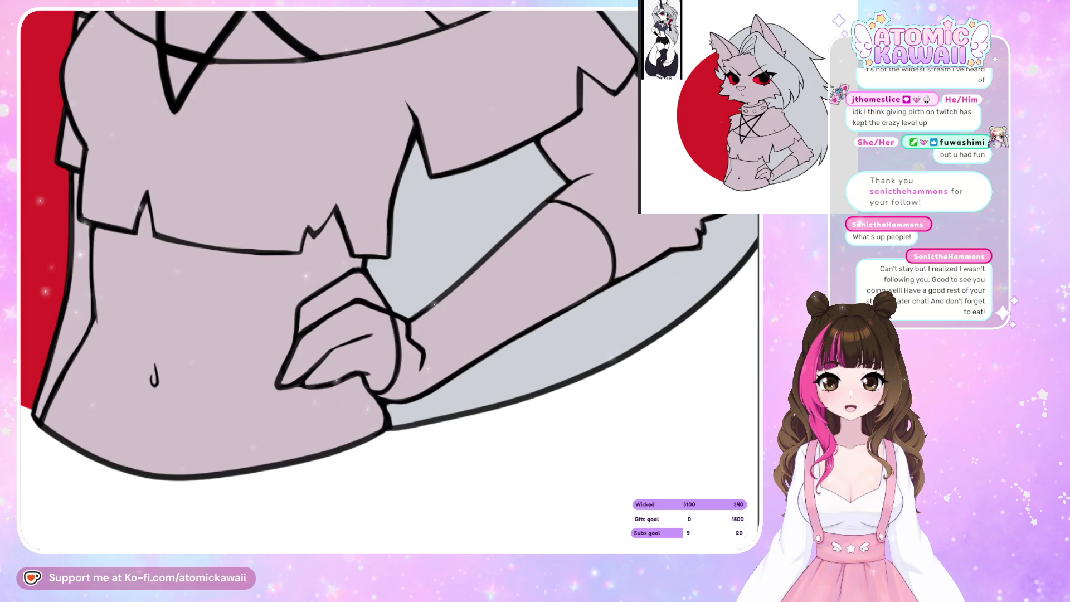
{"action": "left_click", "coordinate": [497, 282]}
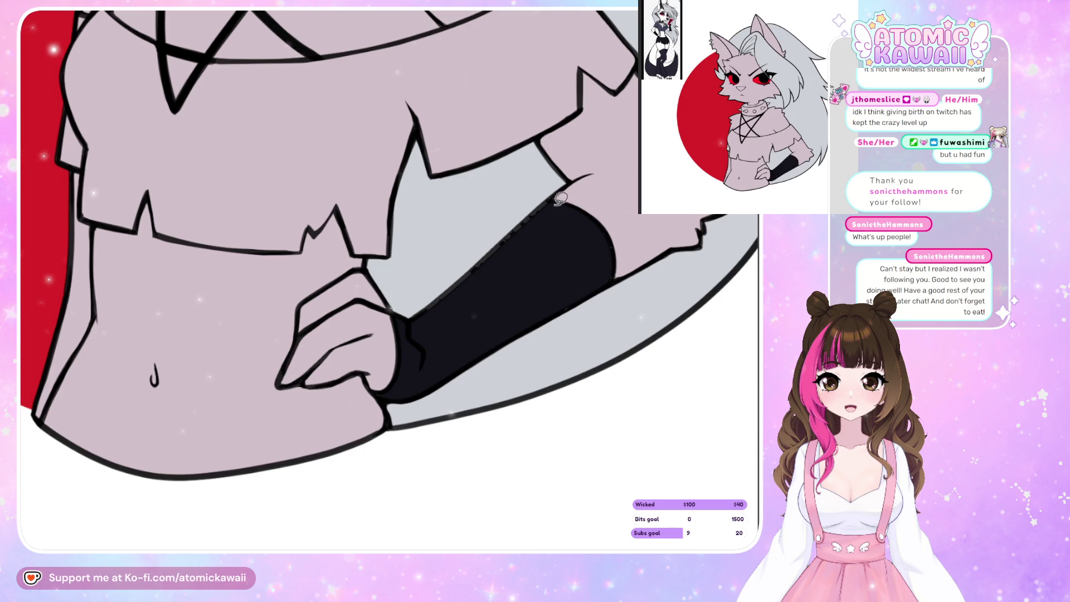
{"action": "left_click_drag", "start_coordinate": [512, 235], "coordinate": [508, 240]}
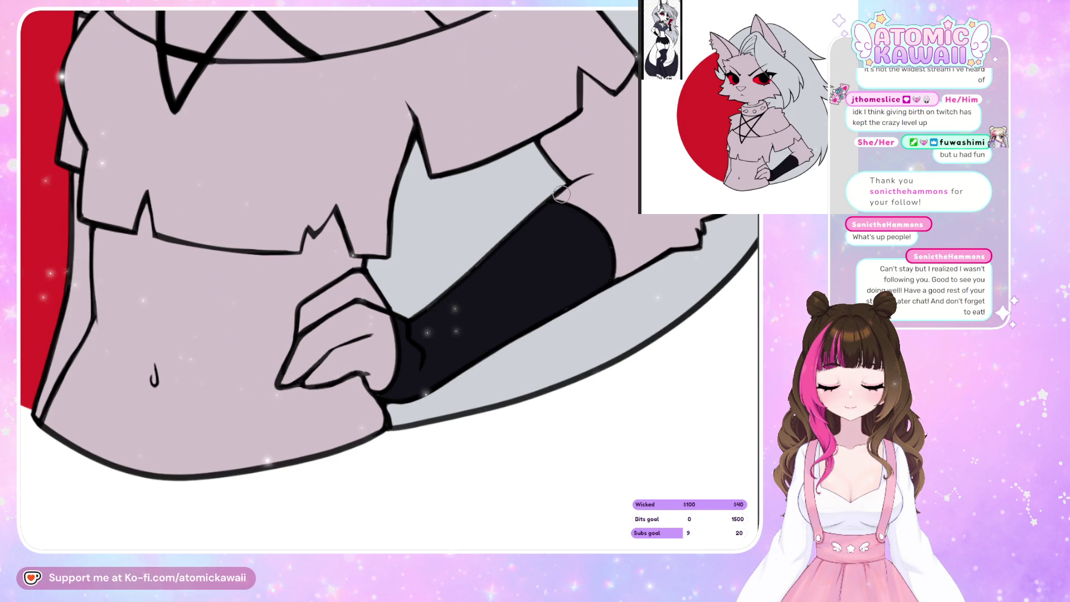
{"action": "scroll", "coordinate": [489, 437], "scroll_direction": "down", "scroll_amount": 5}
{"action": "scroll", "coordinate": [490, 437], "scroll_direction": "down", "scroll_amount": 2}
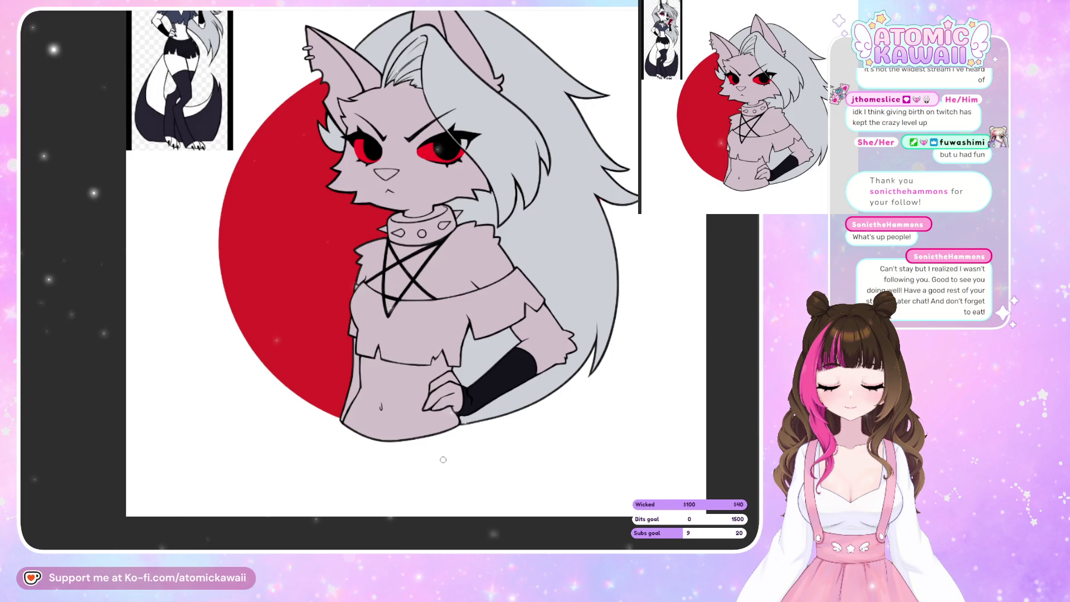
- Bucket-fill the nose and the collar's front and top bands black
{"action": "scroll", "coordinate": [442, 459], "scroll_direction": "down", "scroll_amount": 2}
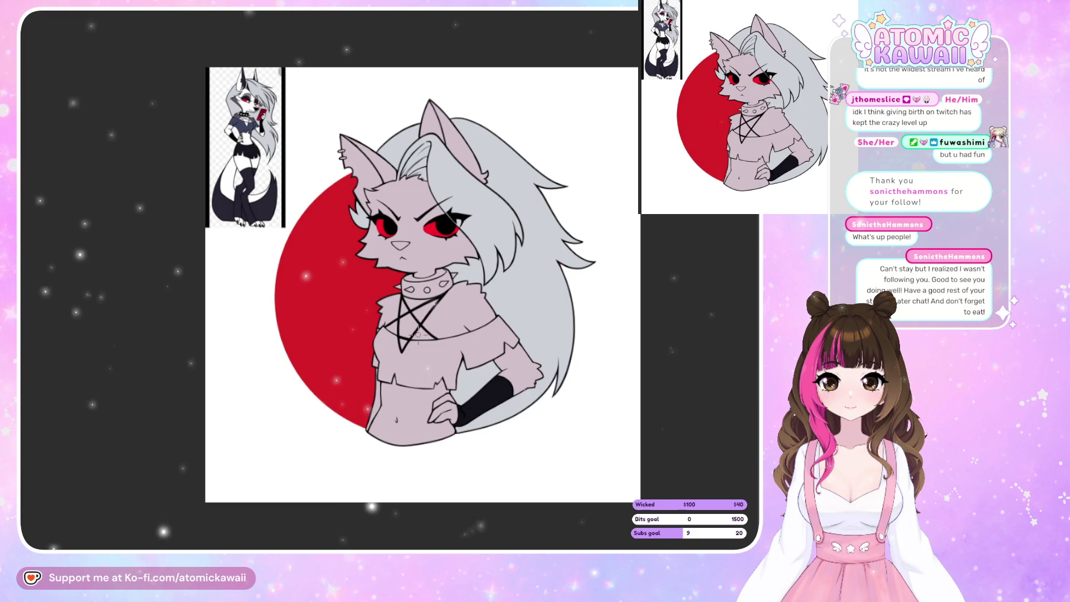
{"action": "scroll", "coordinate": [403, 225], "scroll_direction": "up", "scroll_amount": 4}
{"action": "scroll", "coordinate": [403, 224], "scroll_direction": "down", "scroll_amount": 3}
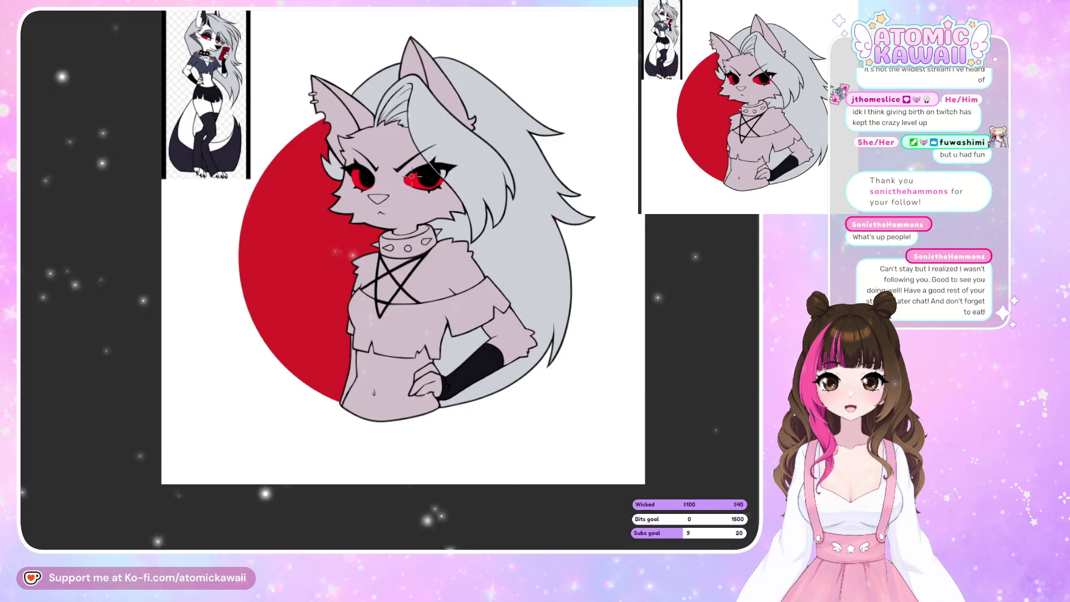
{"action": "scroll", "coordinate": [419, 101], "scroll_direction": "up", "scroll_amount": 1}
{"action": "scroll", "coordinate": [412, 142], "scroll_direction": "up", "scroll_amount": 3}
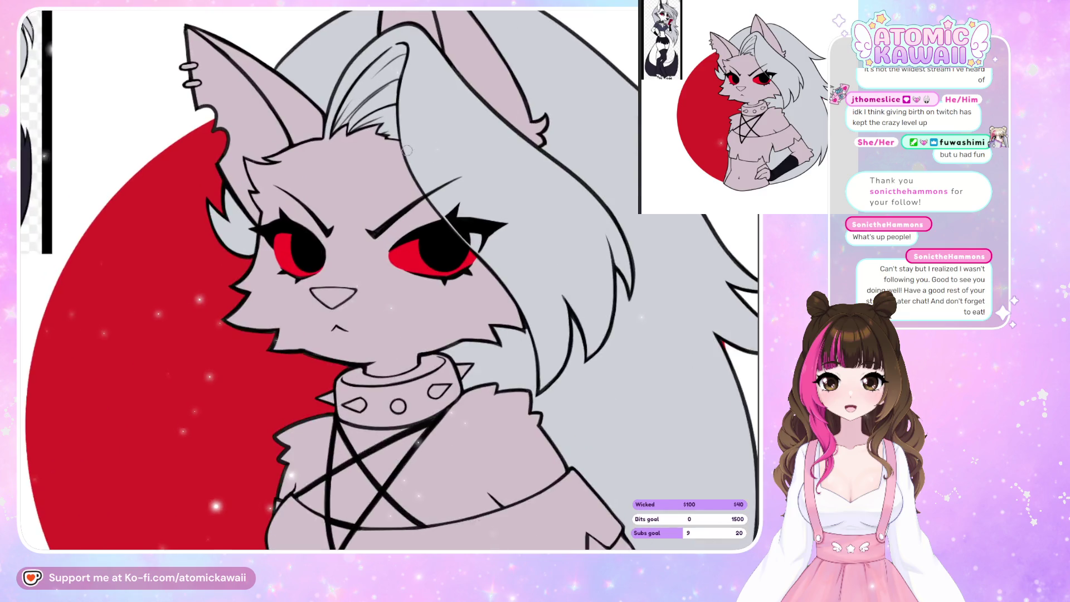
{"action": "left_click", "coordinate": [317, 318]}
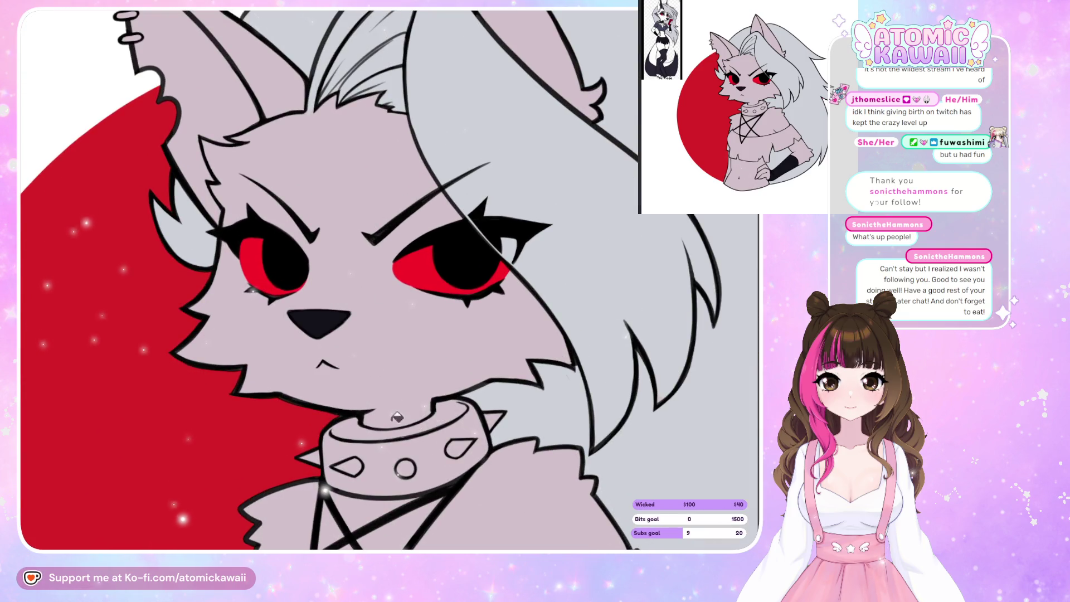
{"action": "left_click", "coordinate": [385, 476]}
{"action": "left_click", "coordinate": [402, 416]}
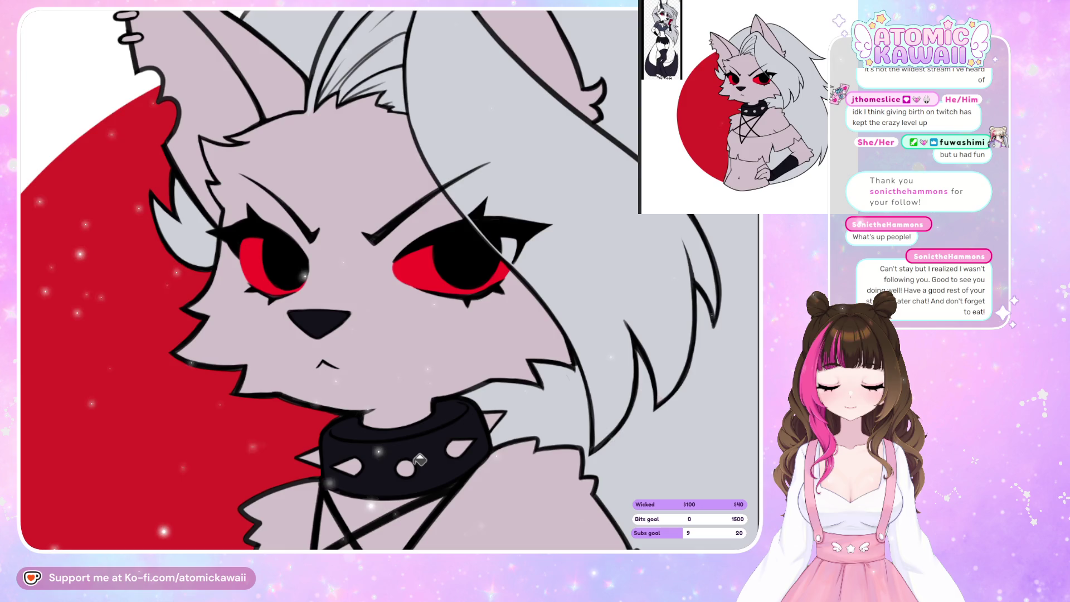
{"action": "scroll", "coordinate": [393, 278], "scroll_direction": "down", "scroll_amount": 2}
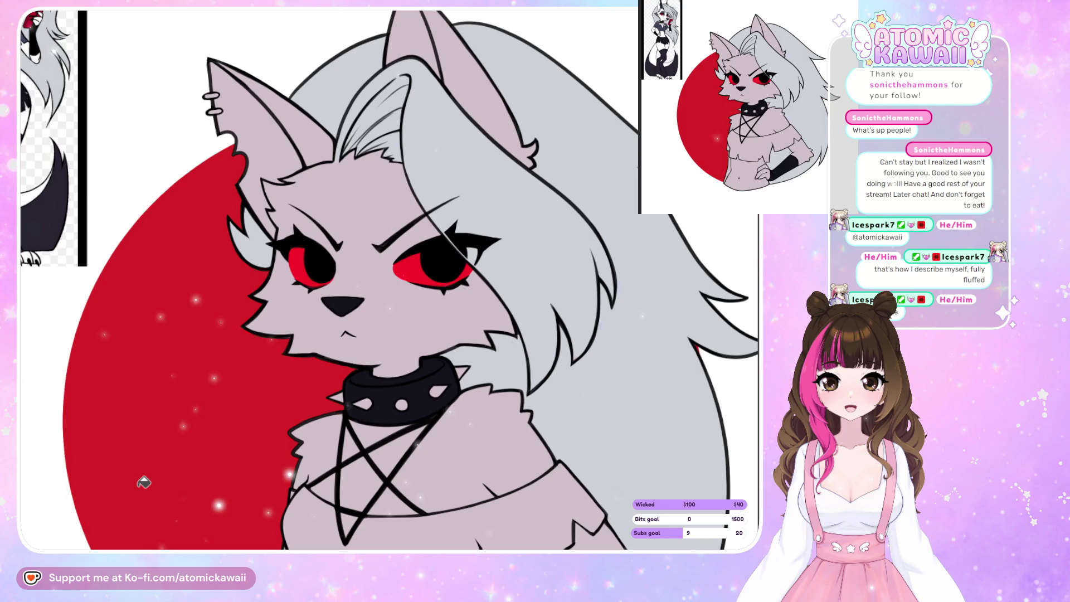
{"action": "scroll", "coordinate": [144, 482], "scroll_direction": "up", "scroll_amount": 1}
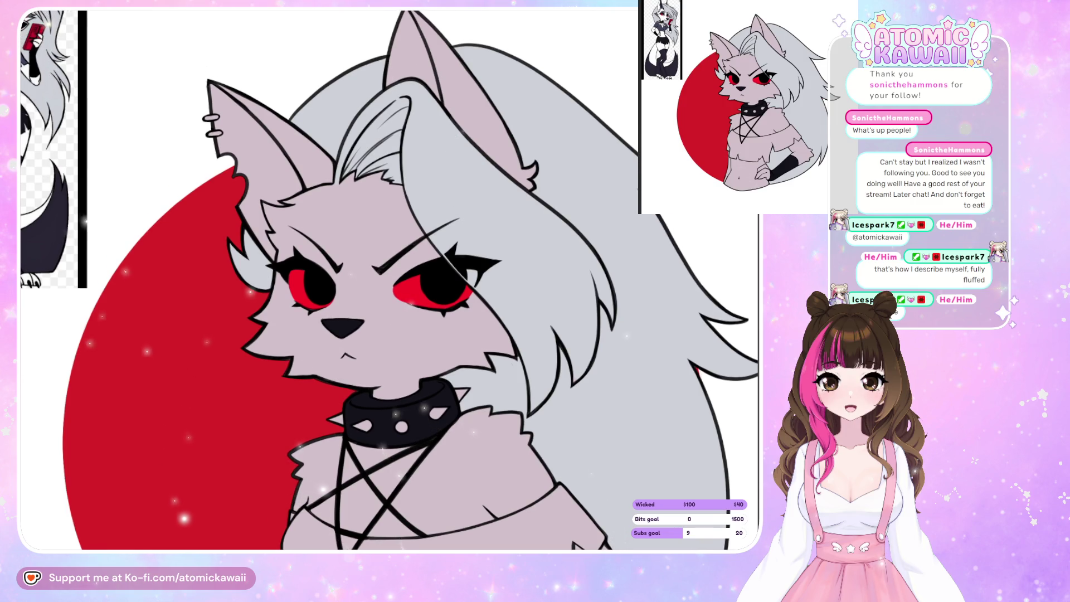
{"action": "scroll", "coordinate": [256, 313], "scroll_direction": "down", "scroll_amount": 2}
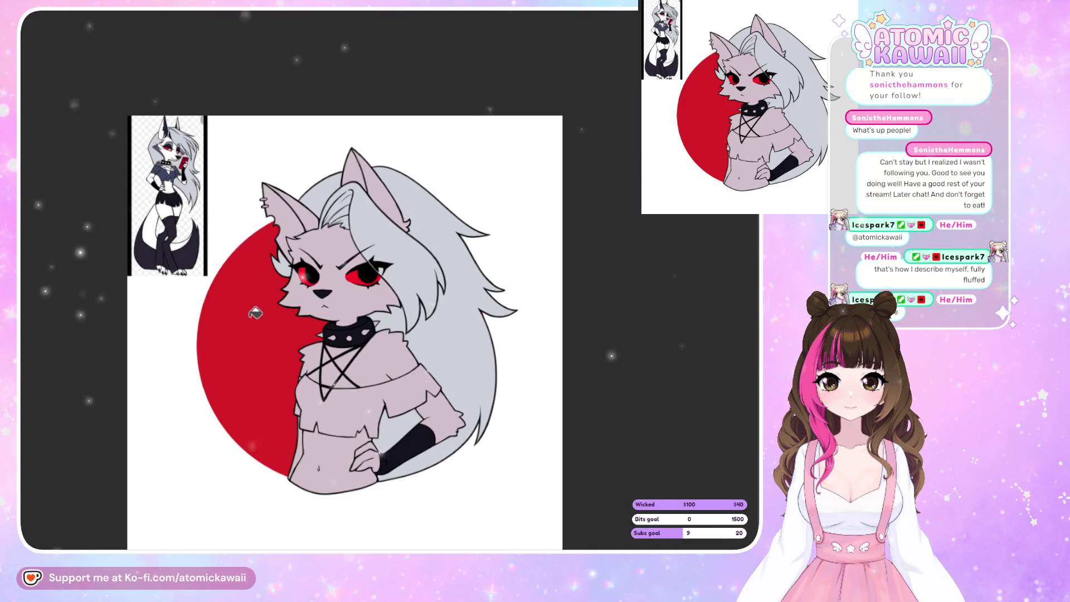
{"action": "scroll", "coordinate": [168, 201], "scroll_direction": "up", "scroll_amount": 2}
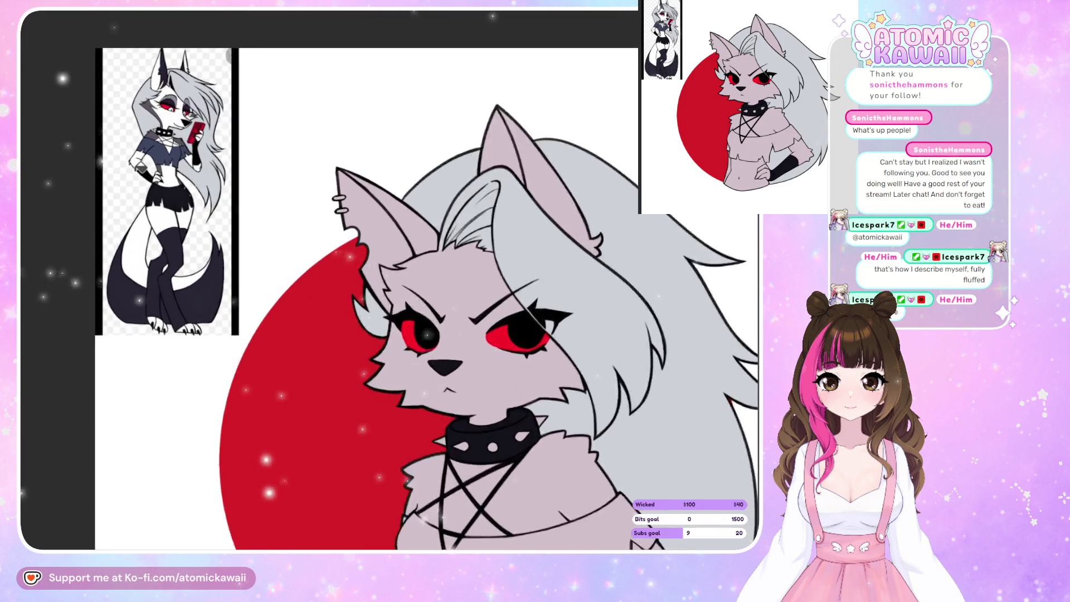
{"action": "scroll", "coordinate": [138, 170], "scroll_direction": "up", "scroll_amount": 1}
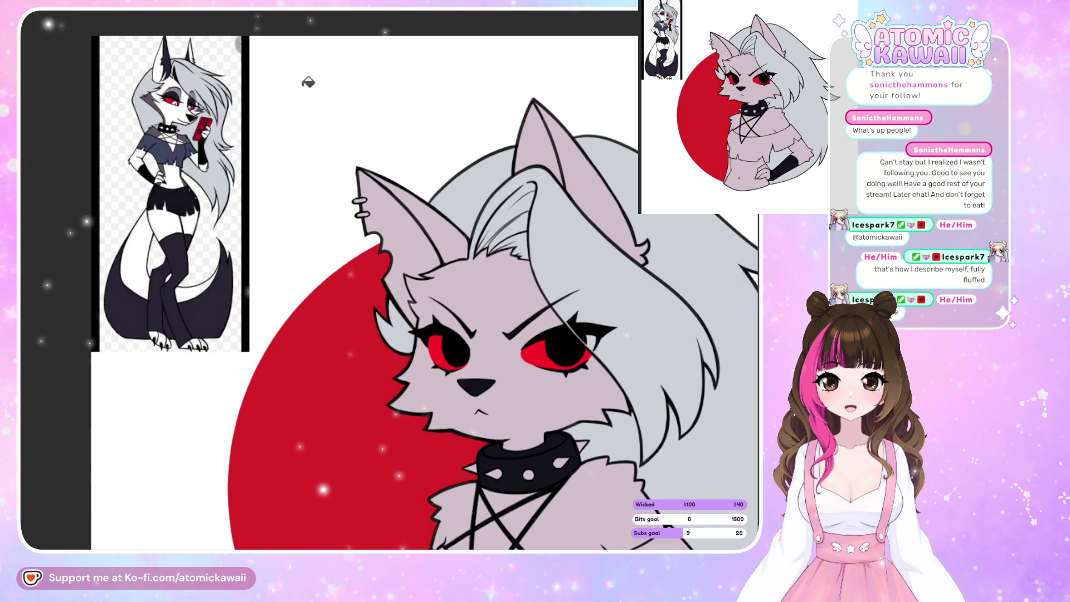
{"action": "scroll", "coordinate": [308, 82], "scroll_direction": "down", "scroll_amount": 3}
{"action": "scroll", "coordinate": [289, 189], "scroll_direction": "up", "scroll_amount": 1}
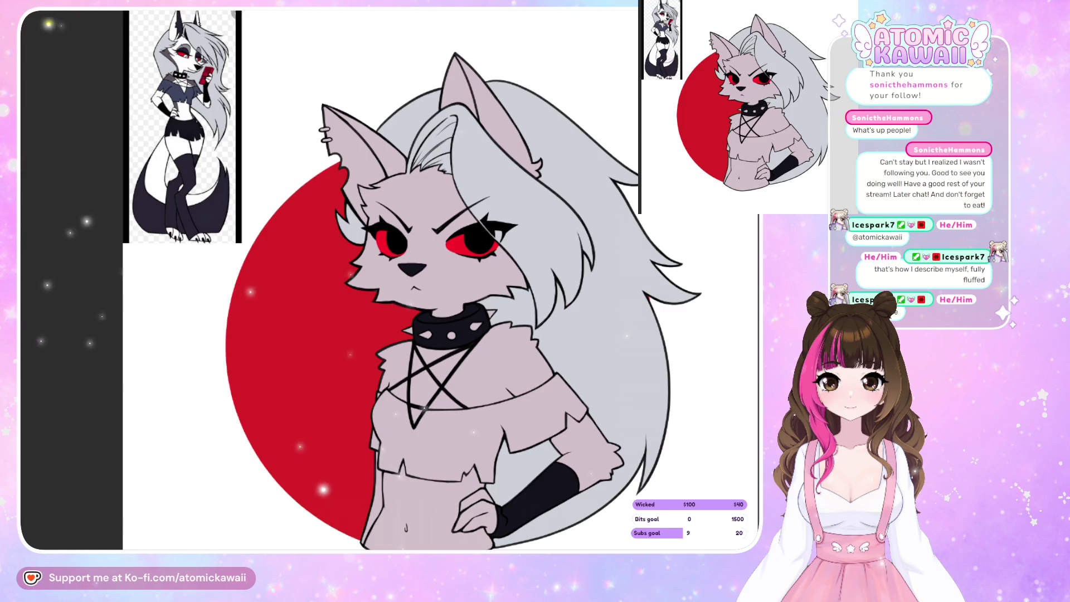
{"action": "left_click", "coordinate": [469, 434]}
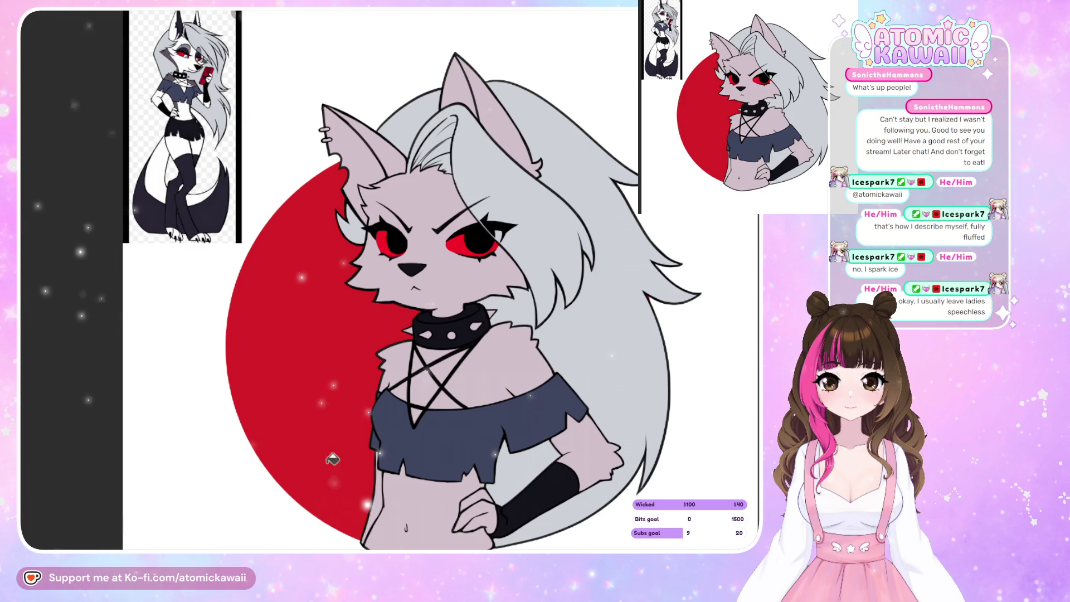
{"action": "key", "text": "ctrl+minus"}
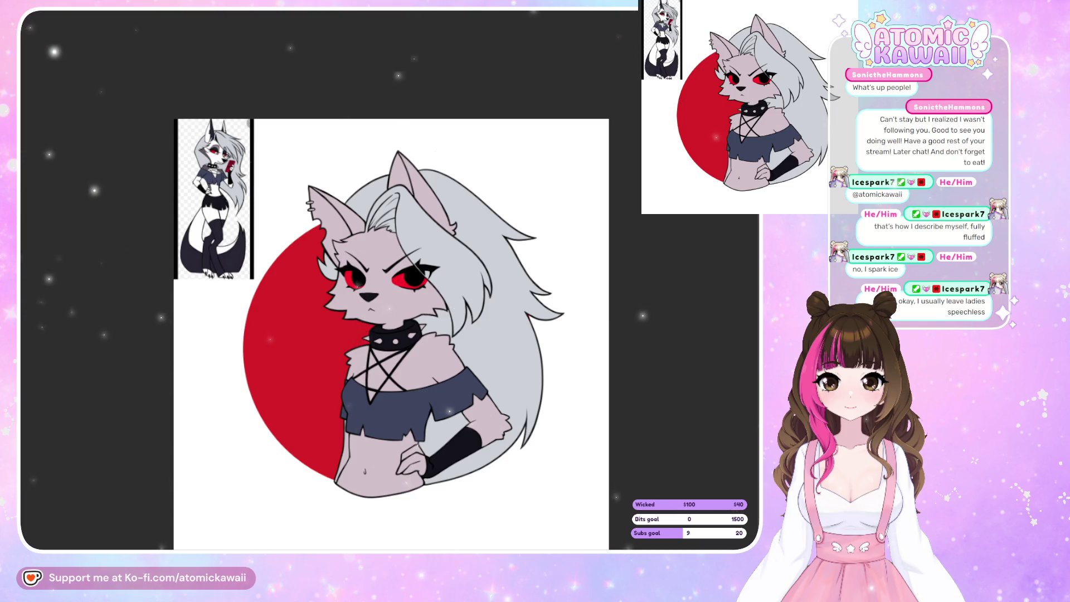
{"action": "left_click", "coordinate": [362, 312]}
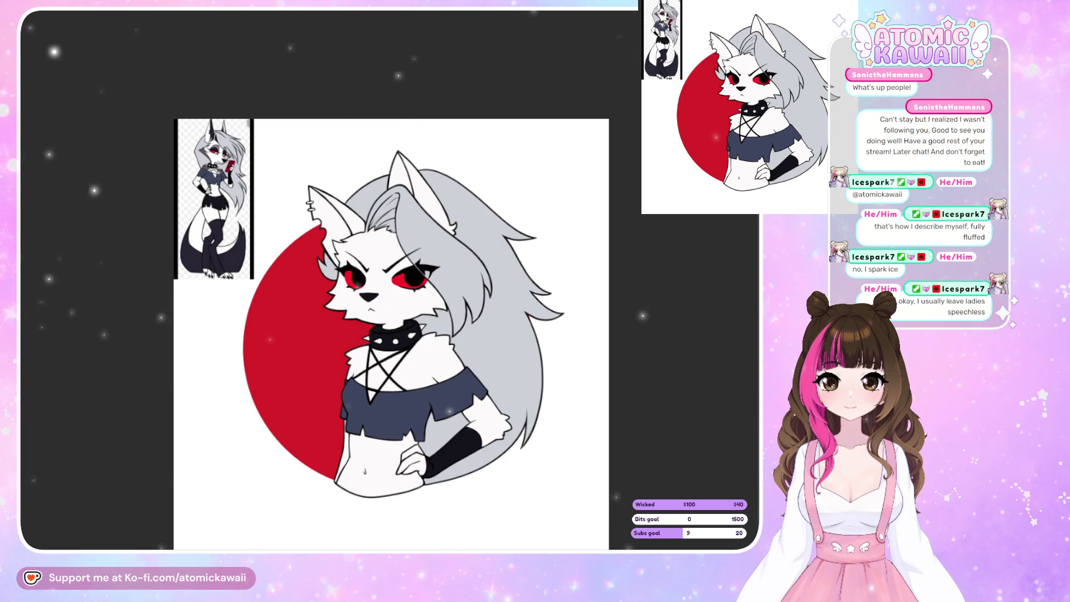
{"action": "scroll", "coordinate": [489, 305], "scroll_direction": "down", "scroll_amount": 2}
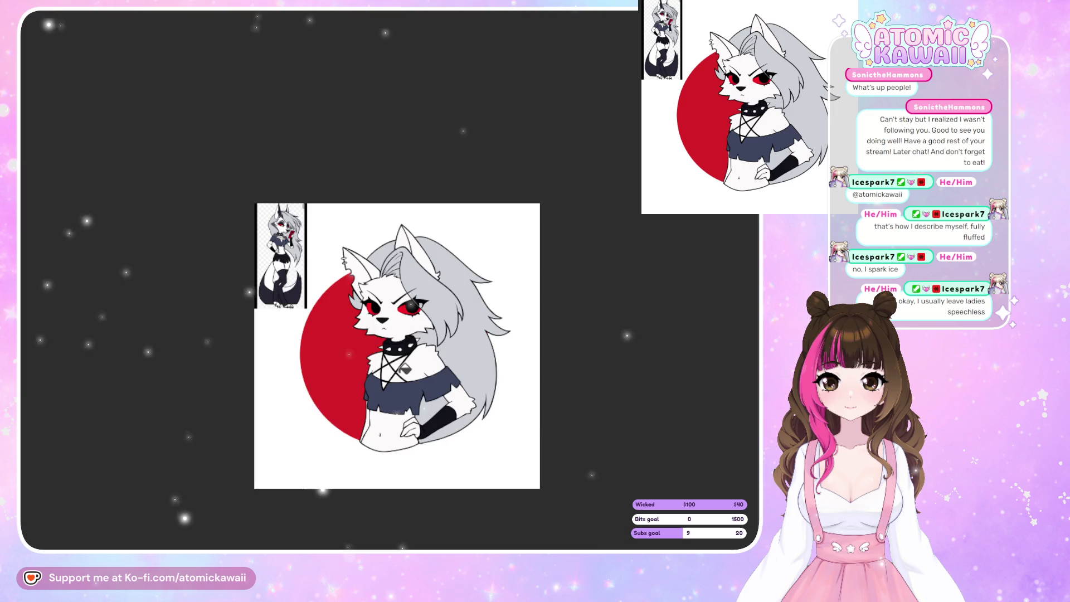
- Zoom in and mirror the view back and forth to examine the eye behind the hair strand
{"action": "scroll", "coordinate": [427, 320], "scroll_direction": "up", "scroll_amount": 3}
{"action": "scroll", "coordinate": [428, 320], "scroll_direction": "up", "scroll_amount": 2}
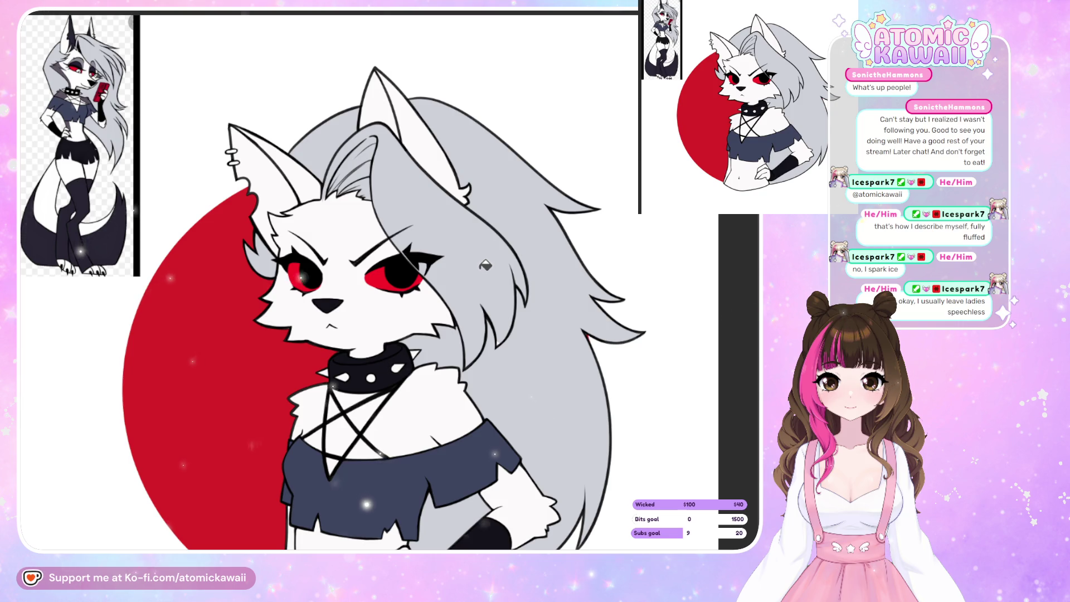
{"action": "key", "text": "h"}
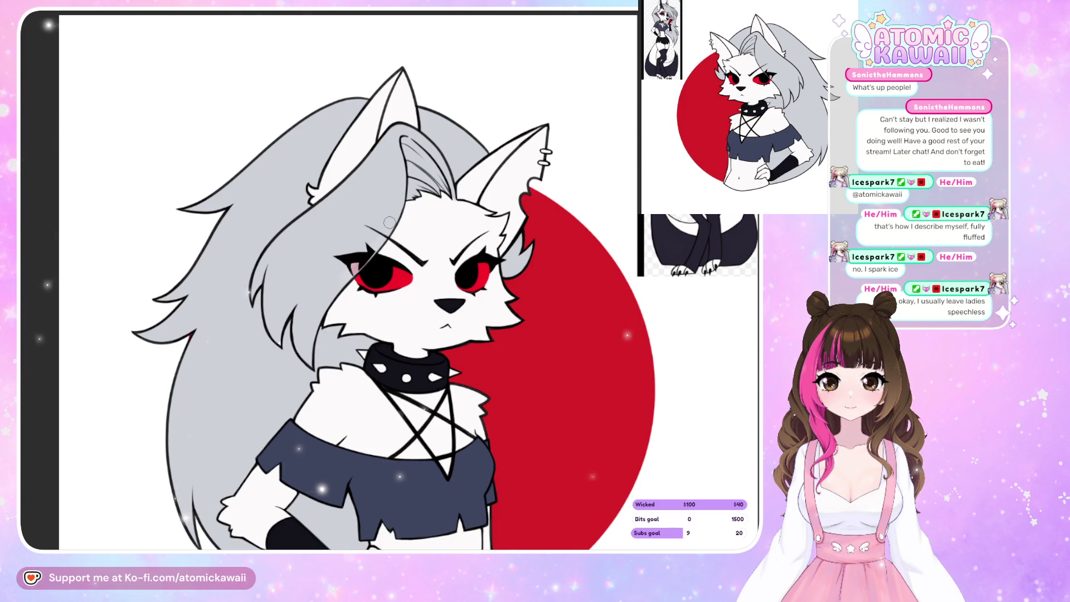
{"action": "key", "text": "m"}
{"action": "key", "text": "m"}
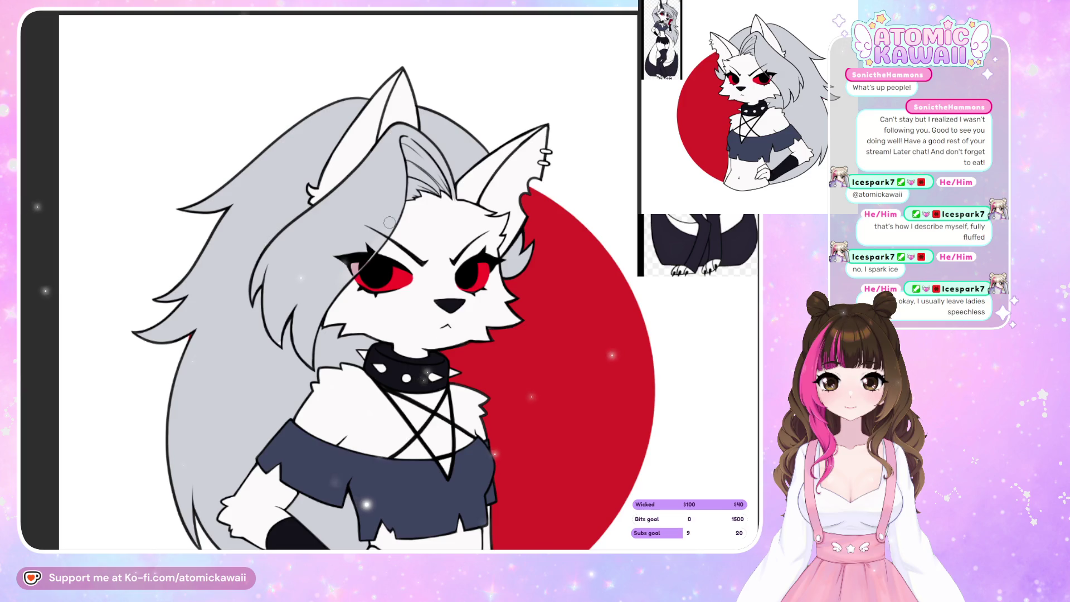
{"action": "key", "text": "m"}
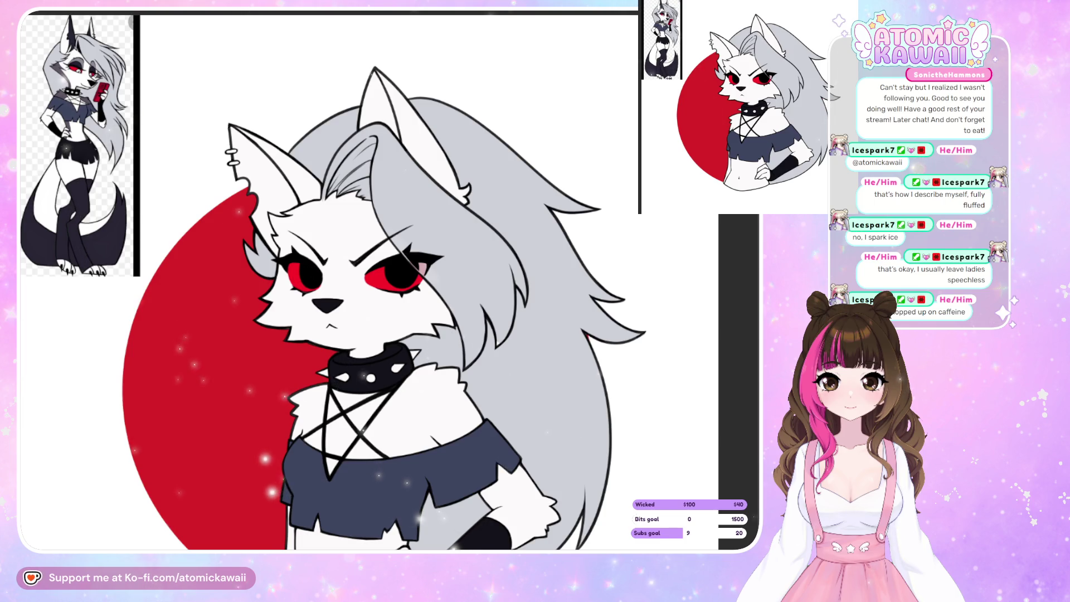
{"action": "key", "text": "h"}
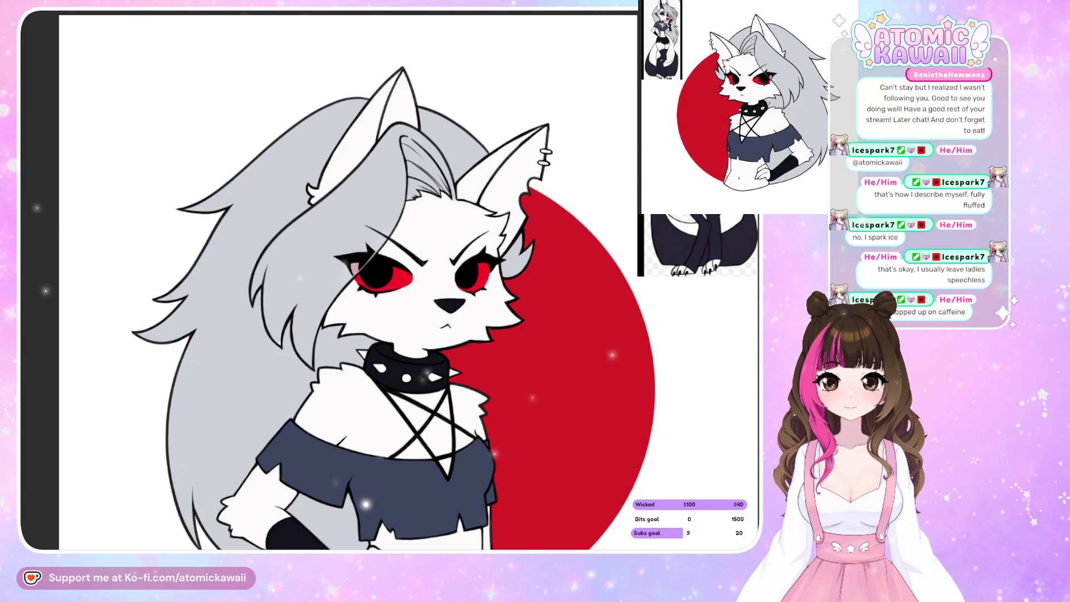
- Airbrush a soft stroke over the eye corner, undo back to the grey lash shading, then view the whole drawing
{"action": "left_click_drag", "start_coordinate": [357, 264], "coordinate": [374, 239]}
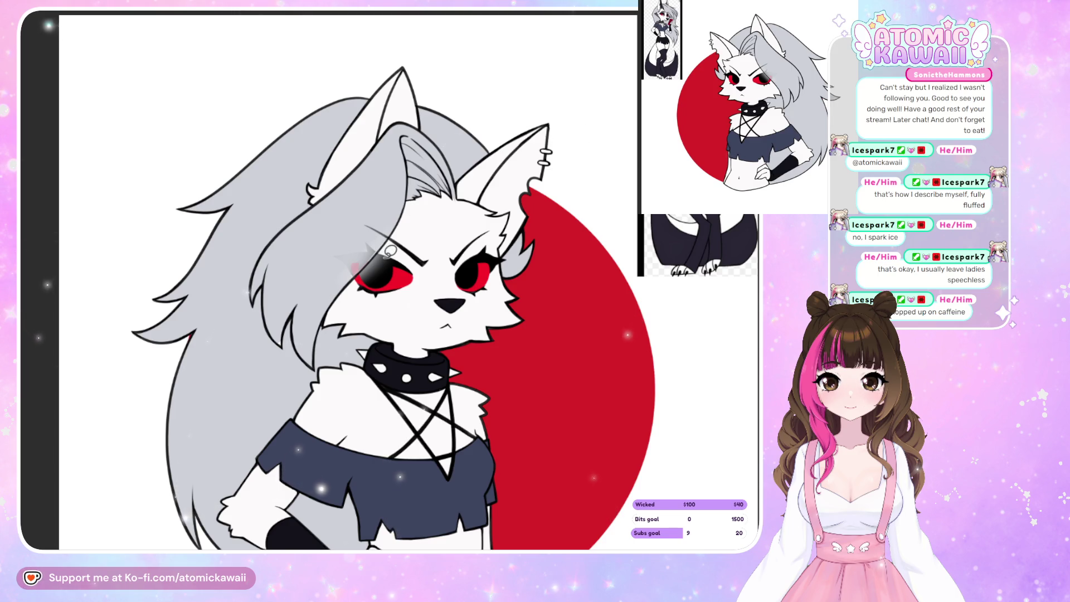
{"action": "key", "text": "ctrl+z"}
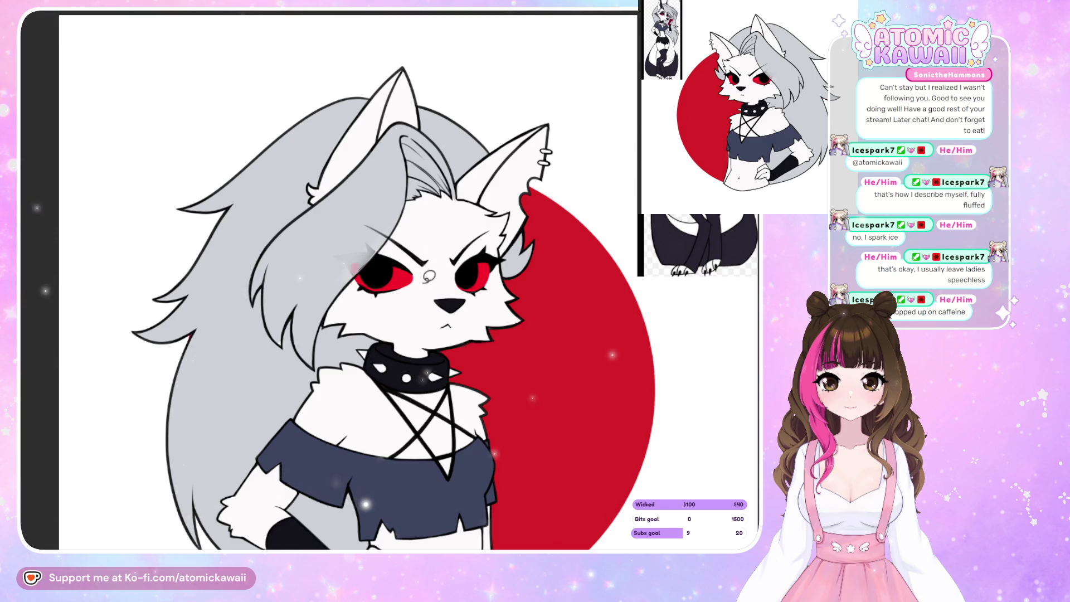
{"action": "key", "text": "ctrl+z"}
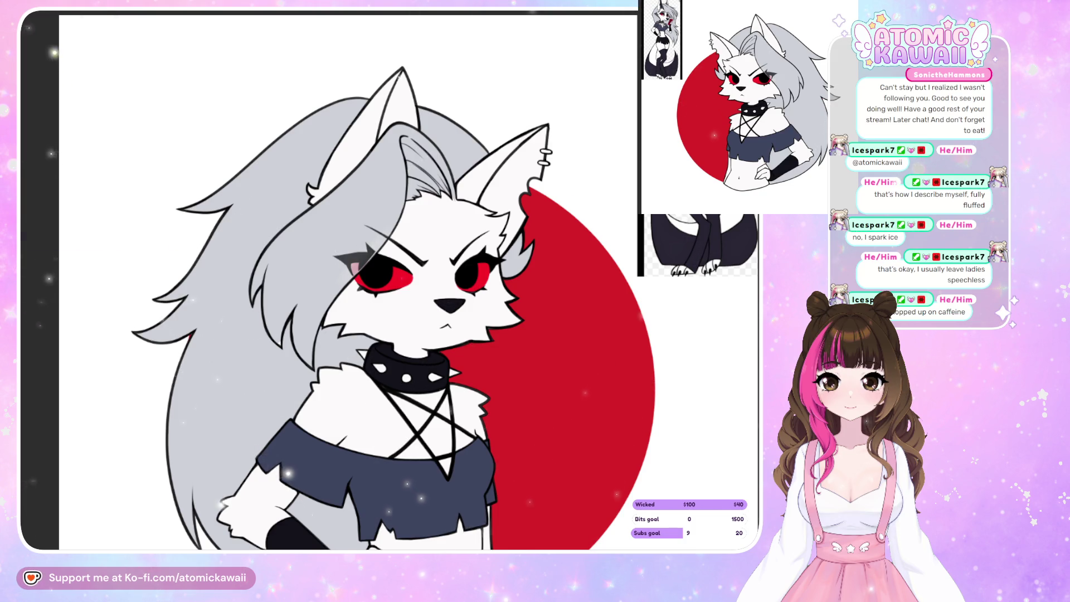
{"action": "key", "text": "m"}
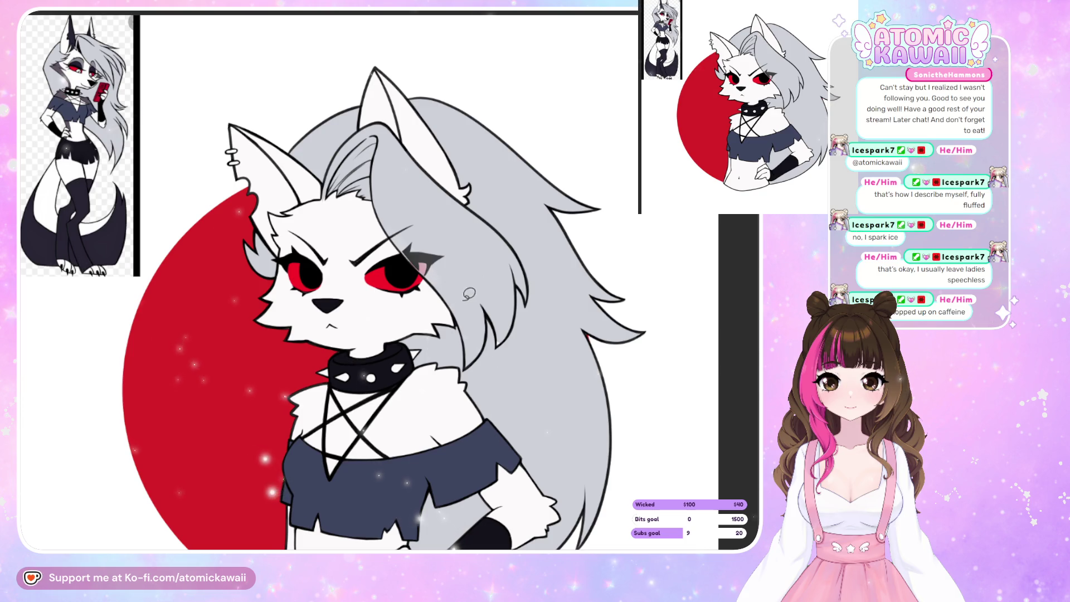
{"action": "key", "text": "m"}
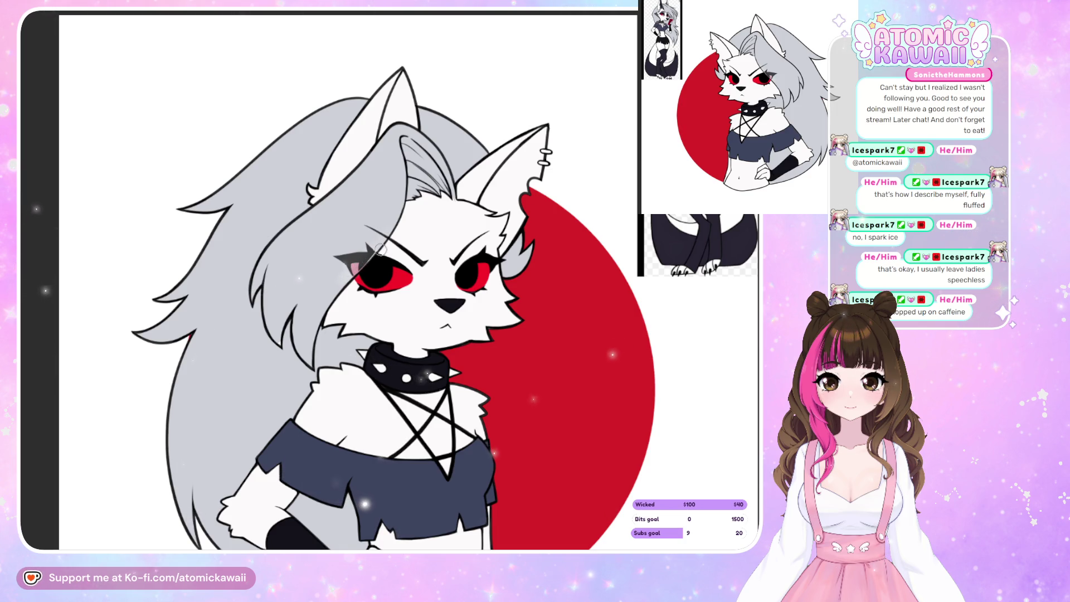
{"action": "key", "text": "m"}
{"action": "key", "text": "m"}
{"action": "key", "text": "1"}
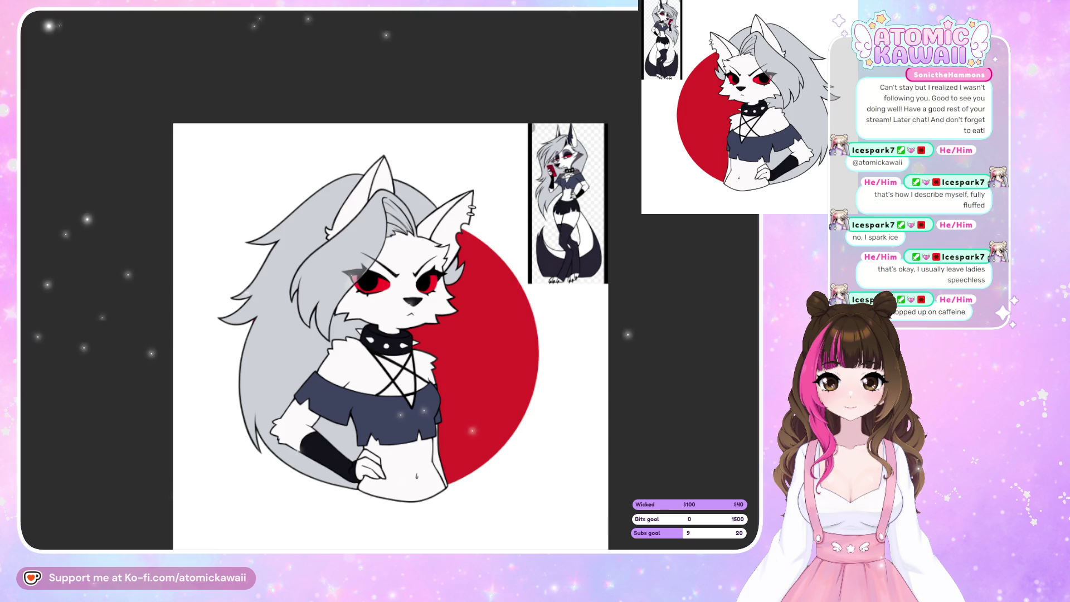
- Zoom in on the face and lasso-fill the first eye's pupil with white
{"action": "scroll", "coordinate": [298, 132], "scroll_direction": "down", "scroll_amount": 1}
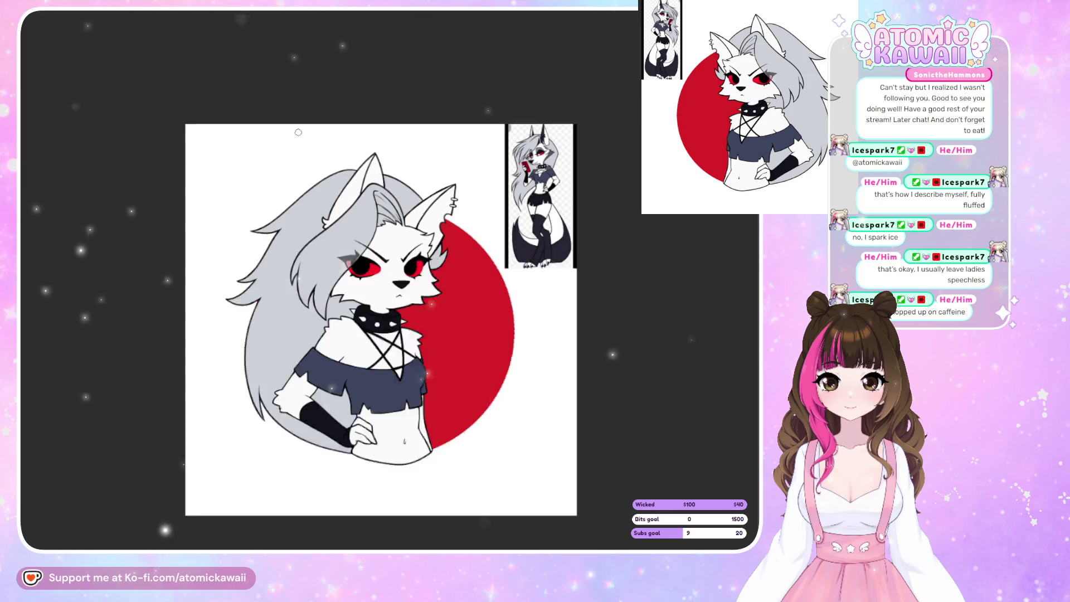
{"action": "key", "text": "h"}
{"action": "scroll", "coordinate": [366, 181], "scroll_direction": "up", "scroll_amount": 5}
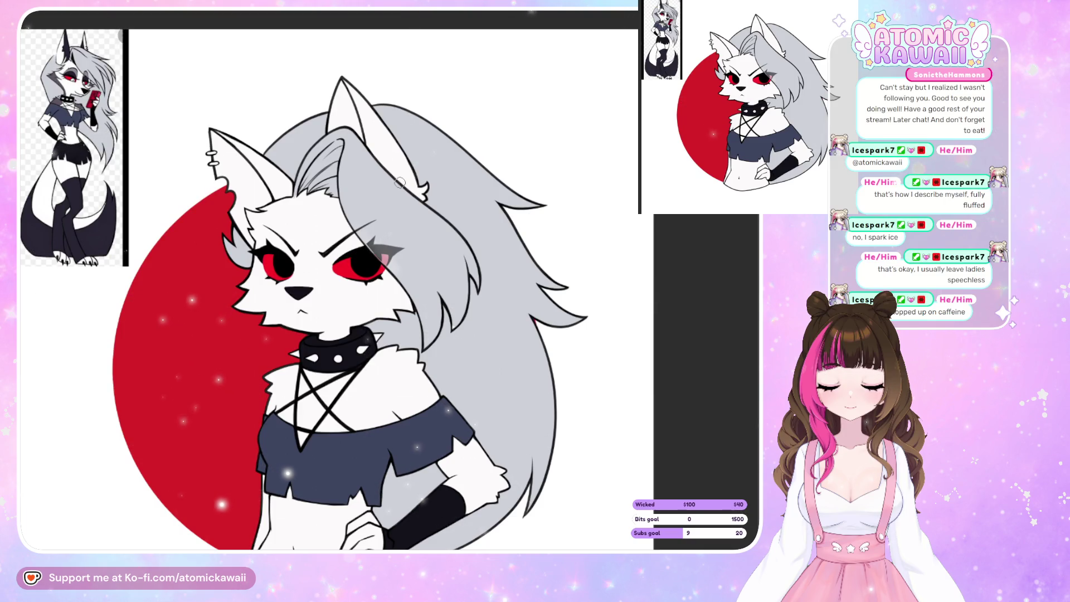
{"action": "scroll", "coordinate": [373, 269], "scroll_direction": "up", "scroll_amount": 5}
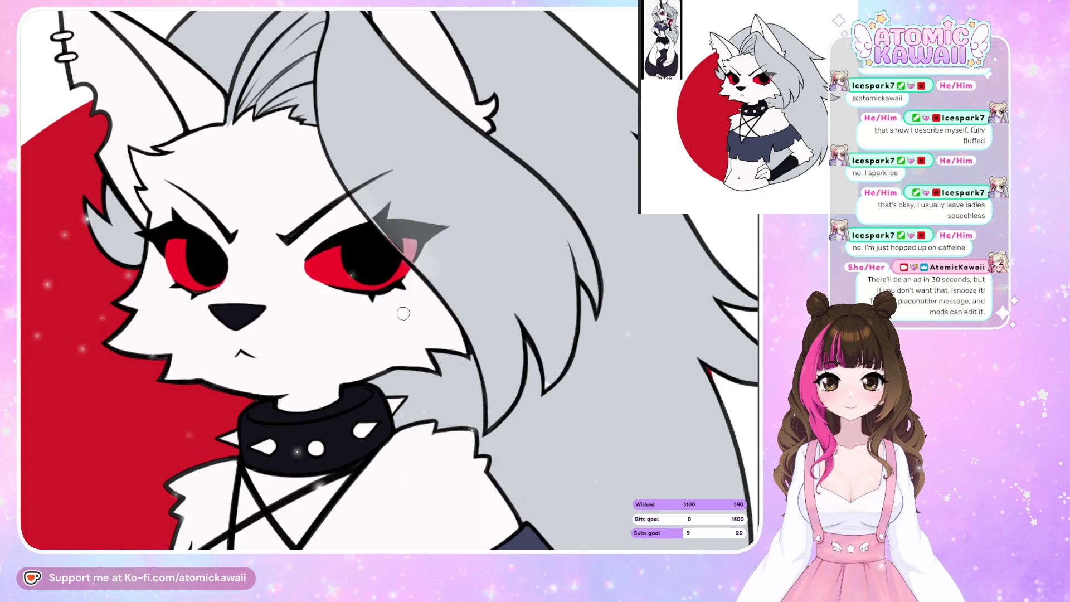
{"action": "scroll", "coordinate": [403, 313], "scroll_direction": "up", "scroll_amount": 2}
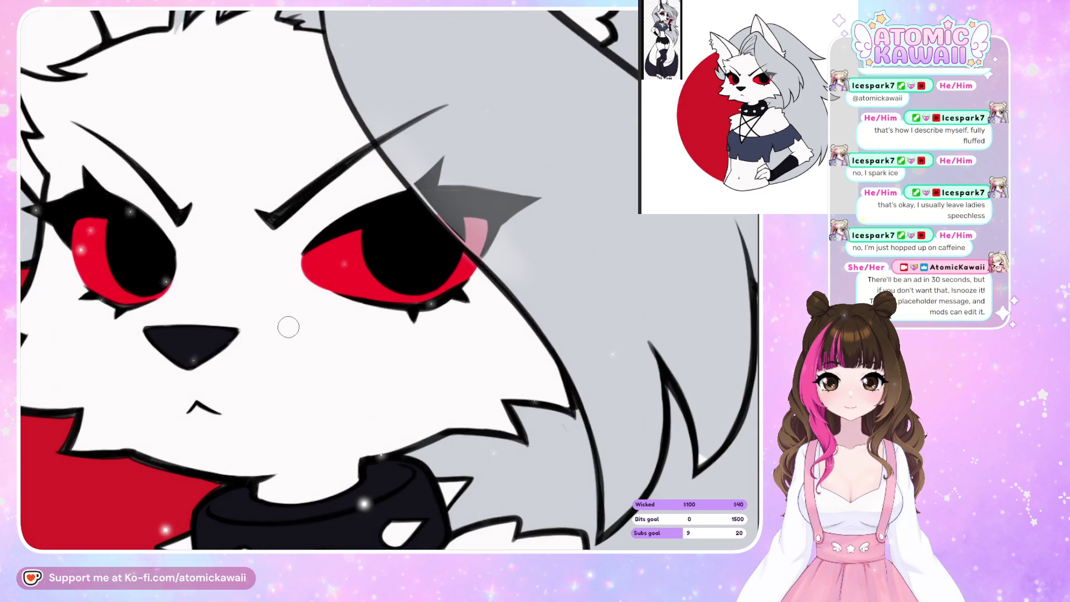
{"action": "mouse_move", "coordinate": [389, 243]}
{"action": "left_mouse_down"}
{"action": "mouse_move", "coordinate": [381, 269]}
{"action": "mouse_move", "coordinate": [372, 245]}
{"action": "mouse_move", "coordinate": [404, 281]}
{"action": "left_mouse_up"}
{"action": "key", "text": "ctrl+z"}
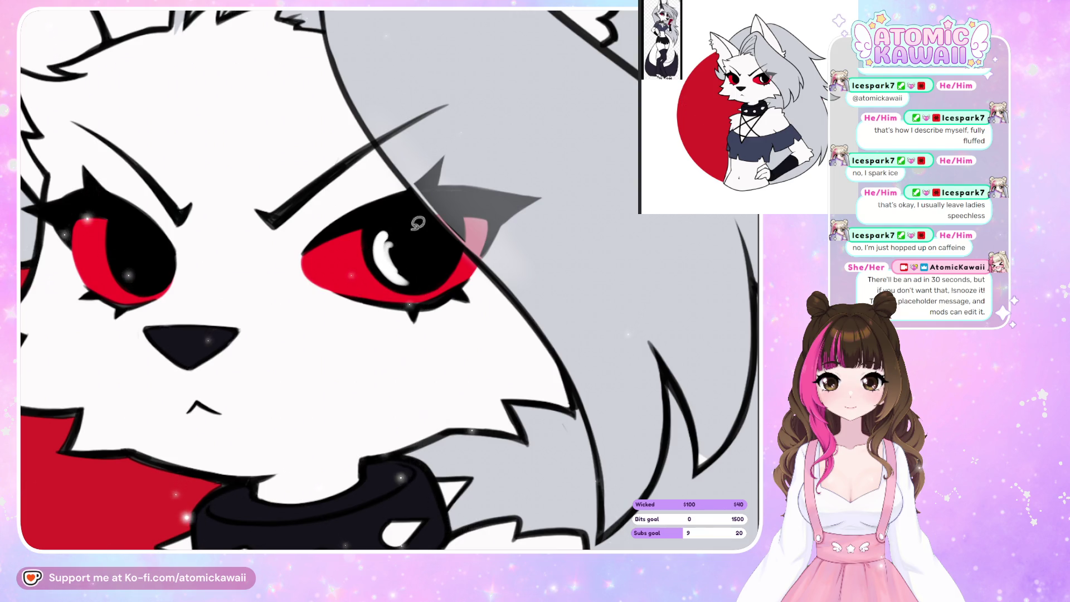
{"action": "mouse_move", "coordinate": [459, 233]}
{"action": "left_mouse_down"}
{"action": "mouse_move", "coordinate": [440, 279]}
{"action": "mouse_move", "coordinate": [381, 246]}
{"action": "left_mouse_up"}
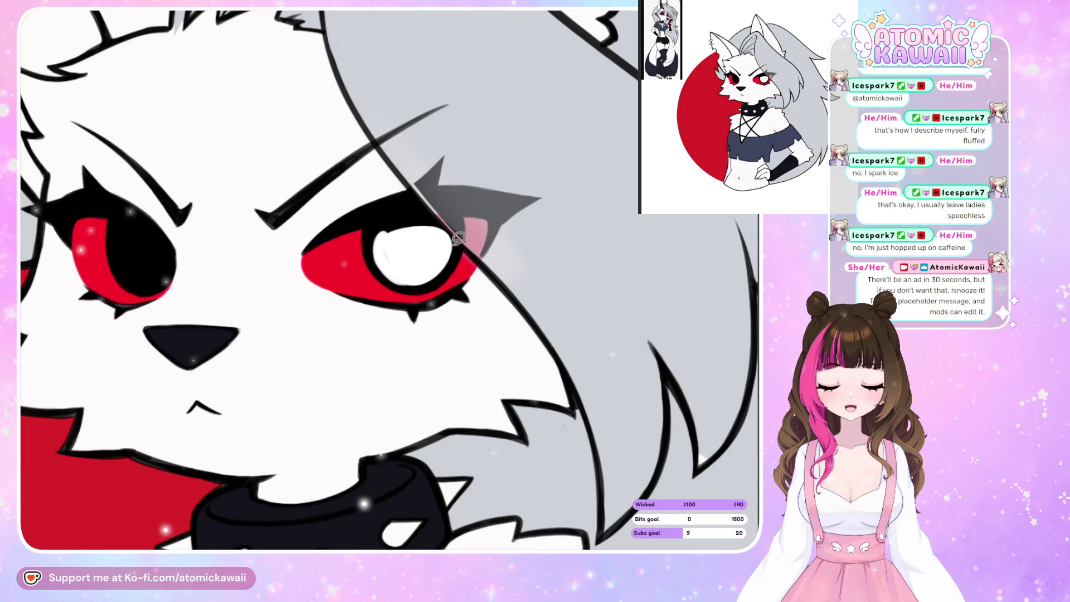
- Outline and fill the second eye's pupil white, trimming its lower edge with black
{"action": "key", "text": "m"}
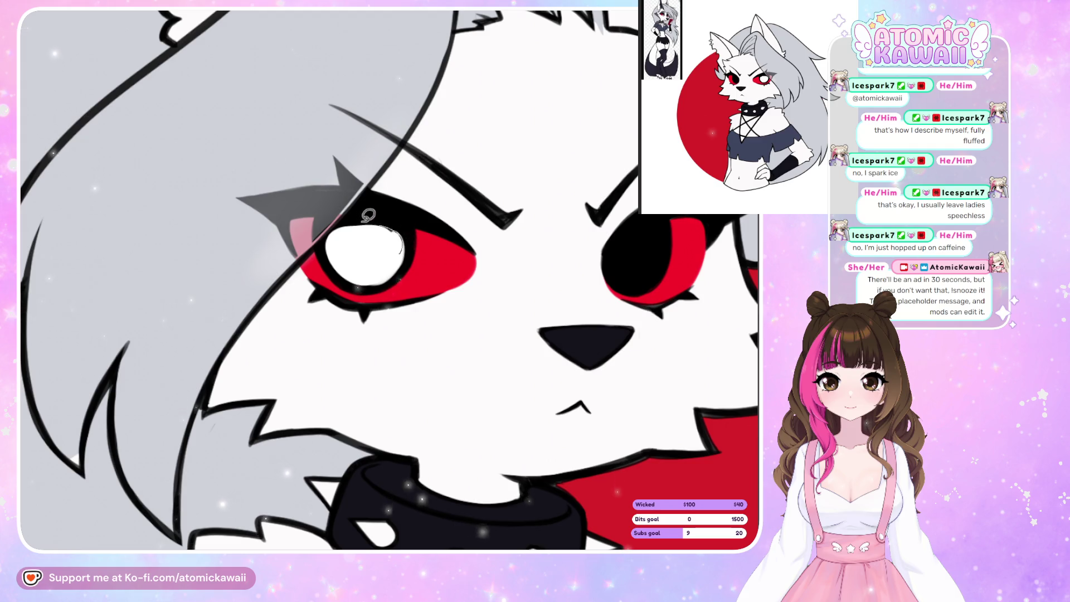
{"action": "mouse_move", "coordinate": [368, 215]}
{"action": "left_mouse_down"}
{"action": "mouse_move", "coordinate": [324, 254]}
{"action": "mouse_move", "coordinate": [335, 262]}
{"action": "mouse_move", "coordinate": [359, 217]}
{"action": "left_mouse_up"}
{"action": "left_click_drag", "start_coordinate": [409, 239], "coordinate": [369, 278]}
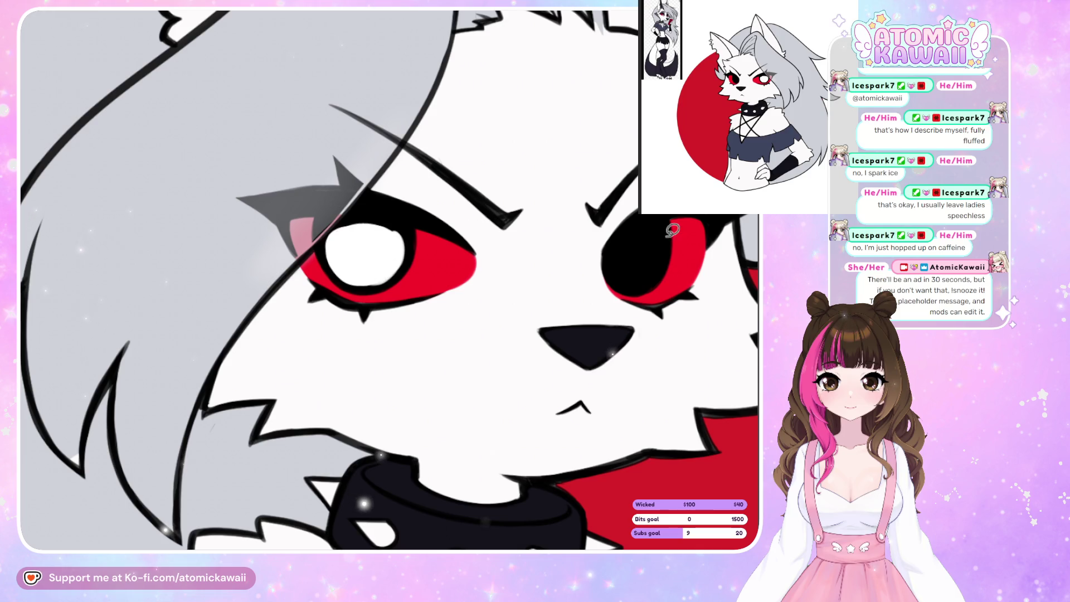
{"action": "mouse_move", "coordinate": [664, 255]}
{"action": "left_mouse_down"}
{"action": "mouse_move", "coordinate": [614, 262]}
{"action": "mouse_move", "coordinate": [623, 249]}
{"action": "left_mouse_up"}
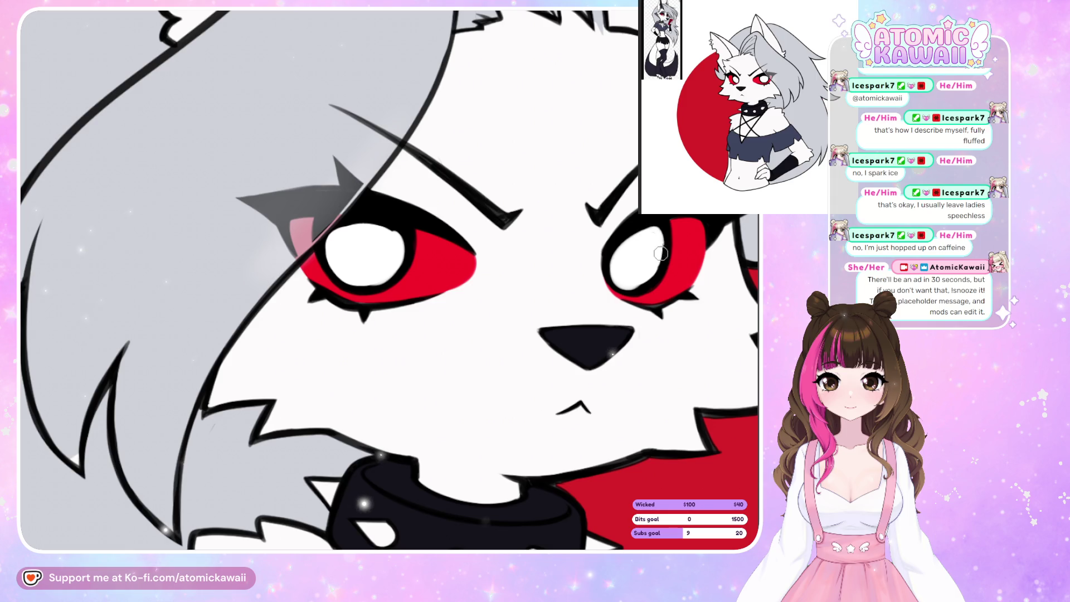
{"action": "left_click_drag", "start_coordinate": [658, 253], "coordinate": [624, 280]}
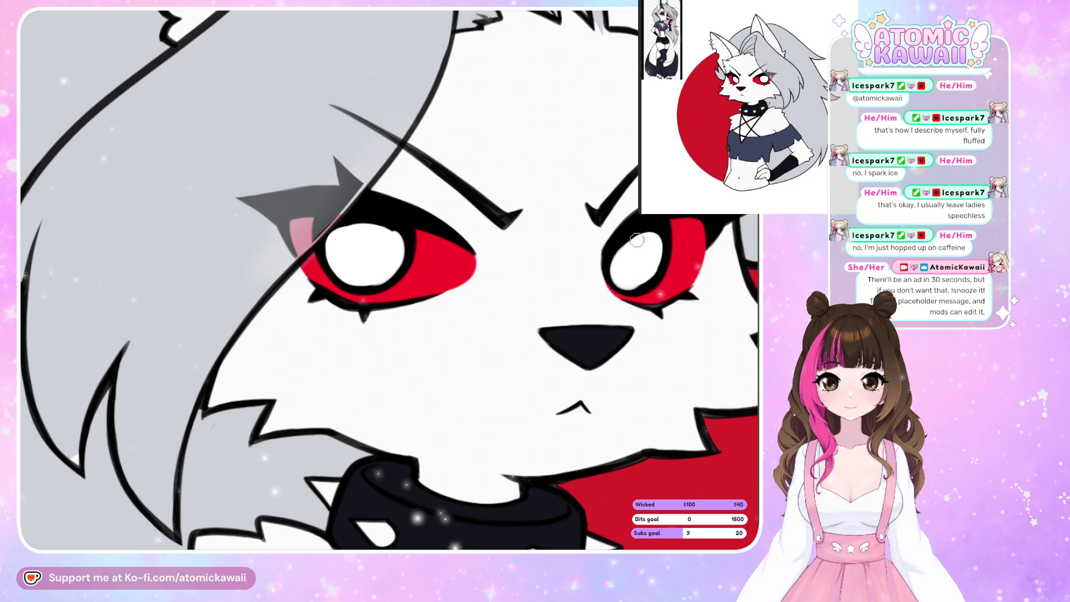
{"action": "mouse_move", "coordinate": [636, 240]}
{"action": "left_mouse_down"}
{"action": "mouse_move", "coordinate": [660, 255]}
{"action": "mouse_move", "coordinate": [646, 273]}
{"action": "mouse_move", "coordinate": [658, 263]}
{"action": "left_mouse_up"}
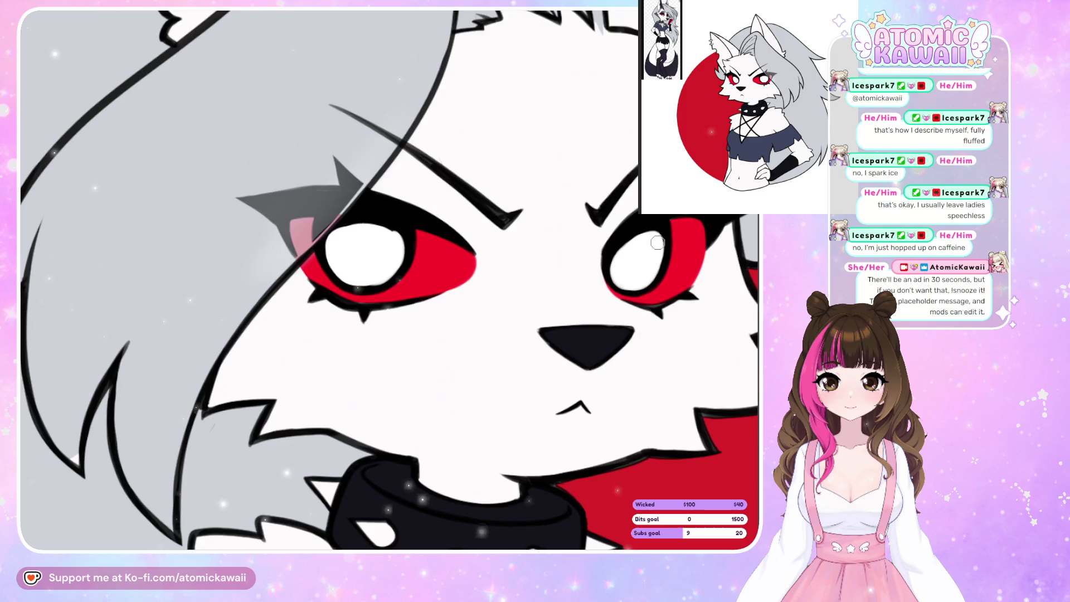
{"action": "key", "text": "h"}
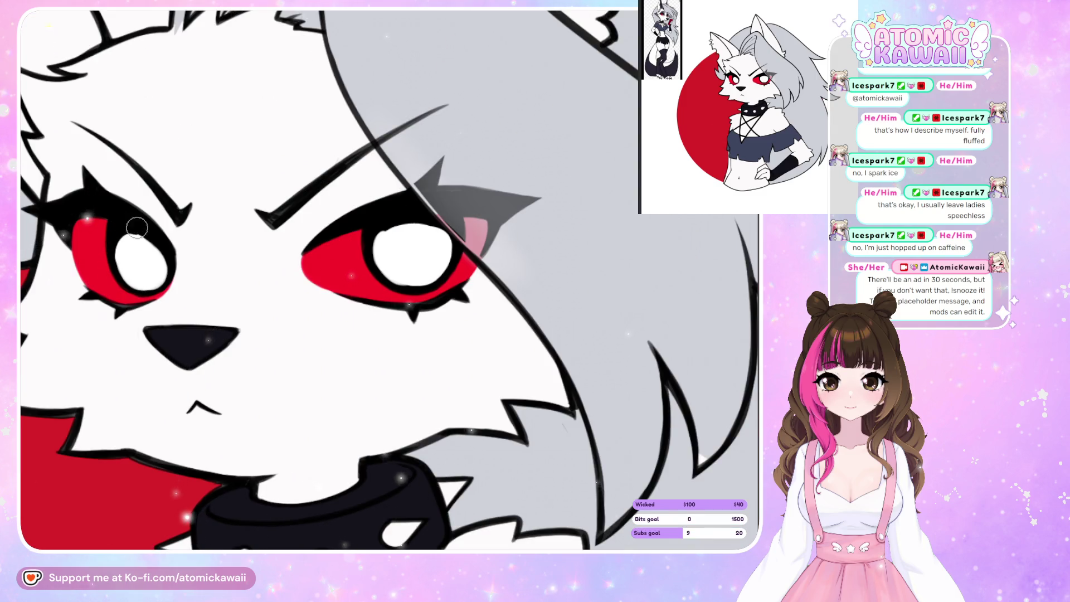
{"action": "key", "text": "h"}
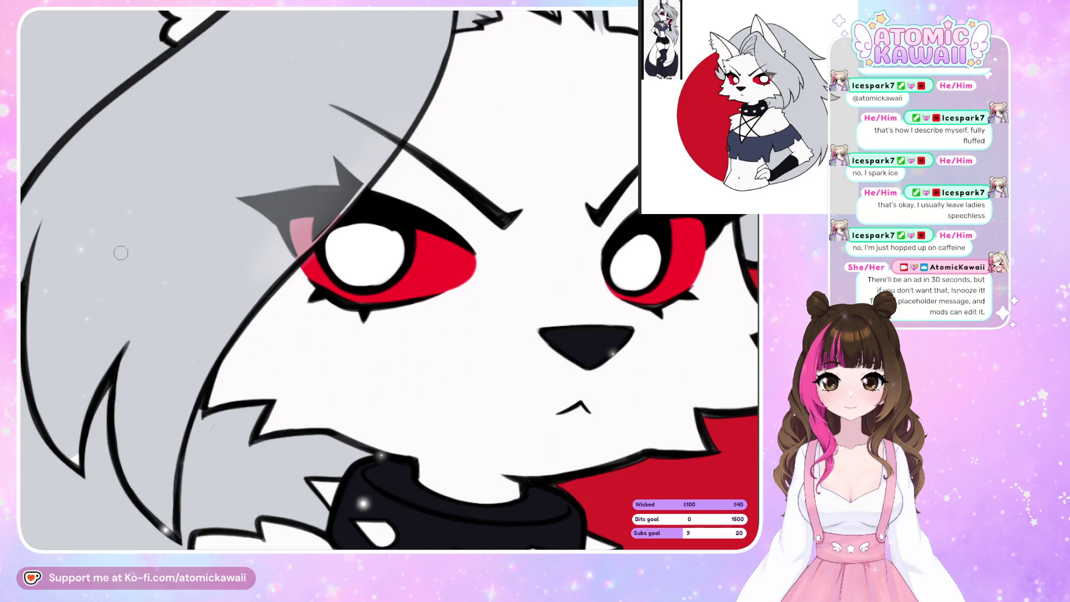
{"action": "key", "text": "ctrl+0"}
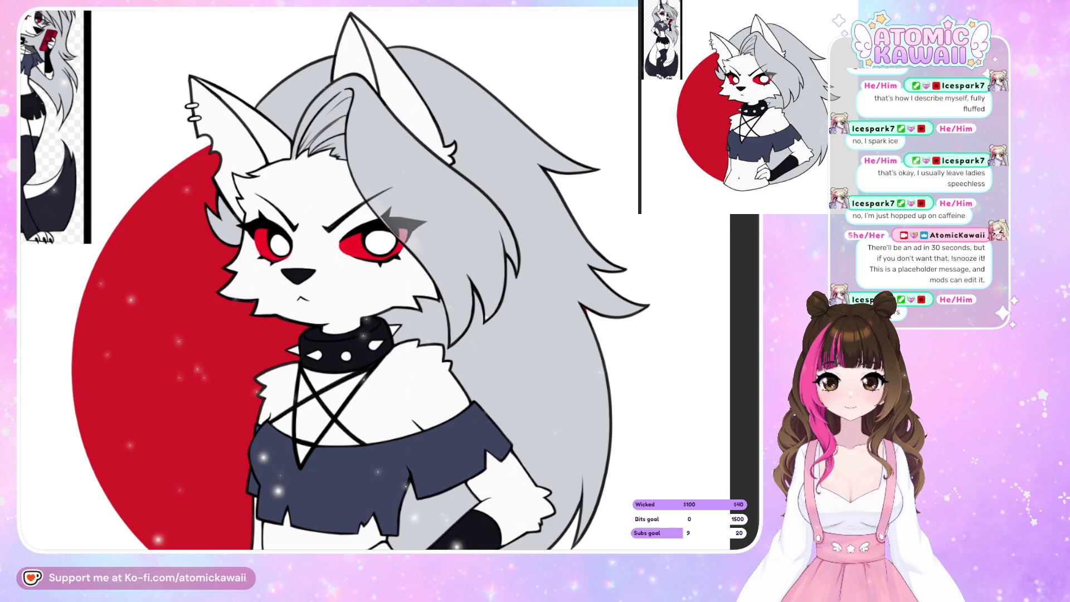
- Paint black pupils in both eyes and erase the old round pupil shapes
{"action": "scroll", "coordinate": [537, 82], "scroll_direction": "up", "scroll_amount": 3}
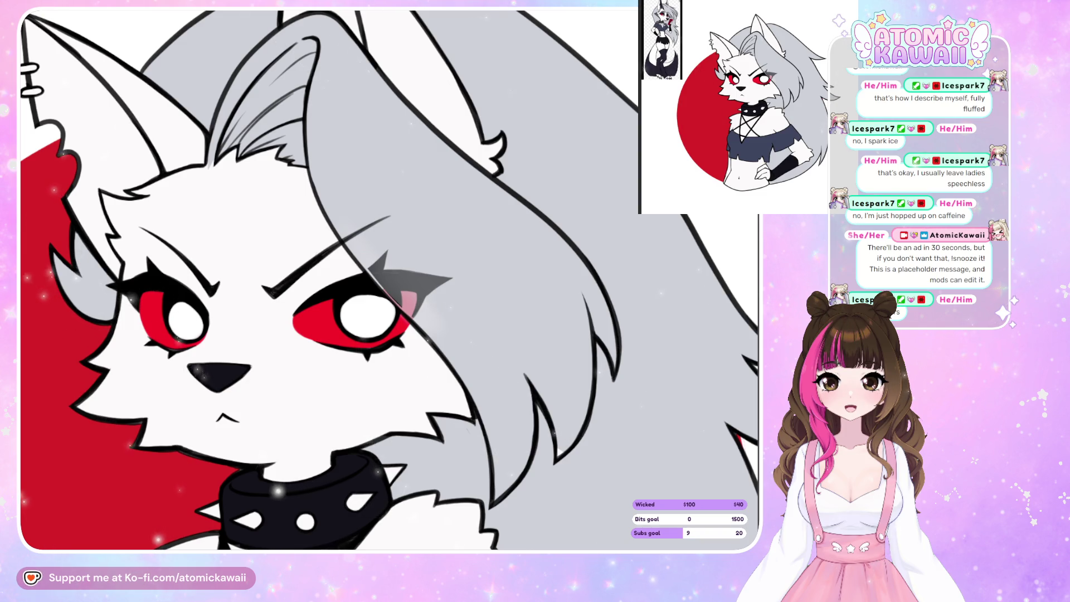
{"action": "left_click_drag", "start_coordinate": [189, 320], "coordinate": [193, 329]}
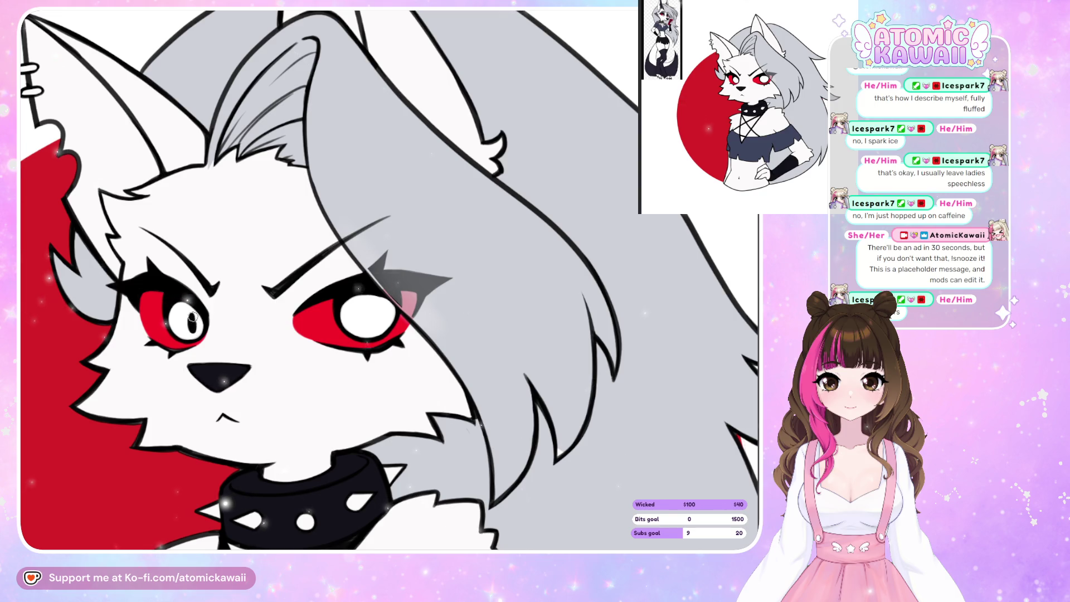
{"action": "left_click_drag", "start_coordinate": [372, 307], "coordinate": [372, 322]}
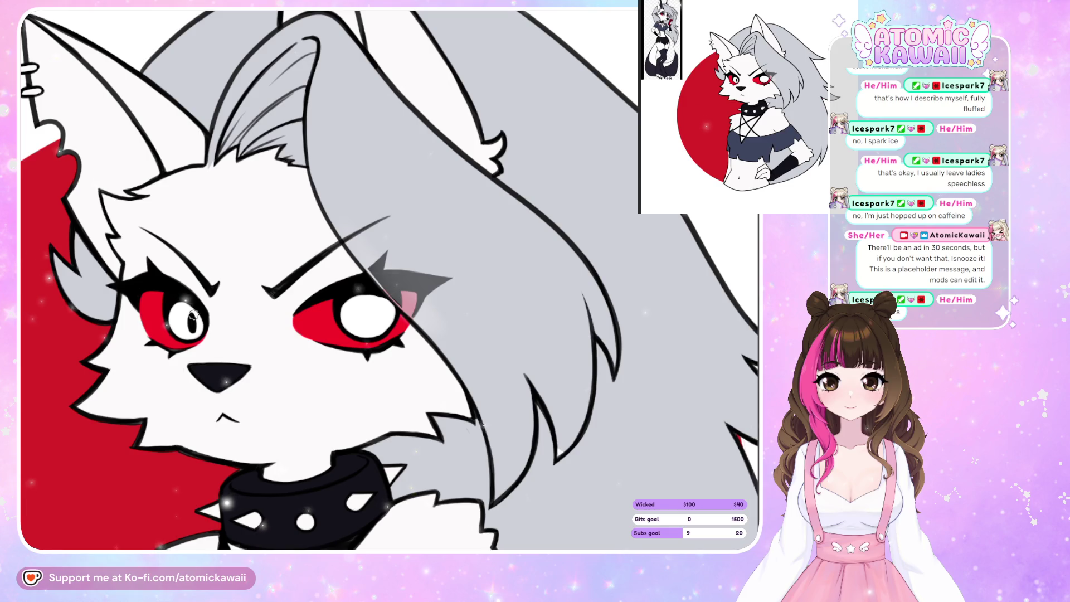
{"action": "left_click_drag", "start_coordinate": [193, 312], "coordinate": [193, 332]}
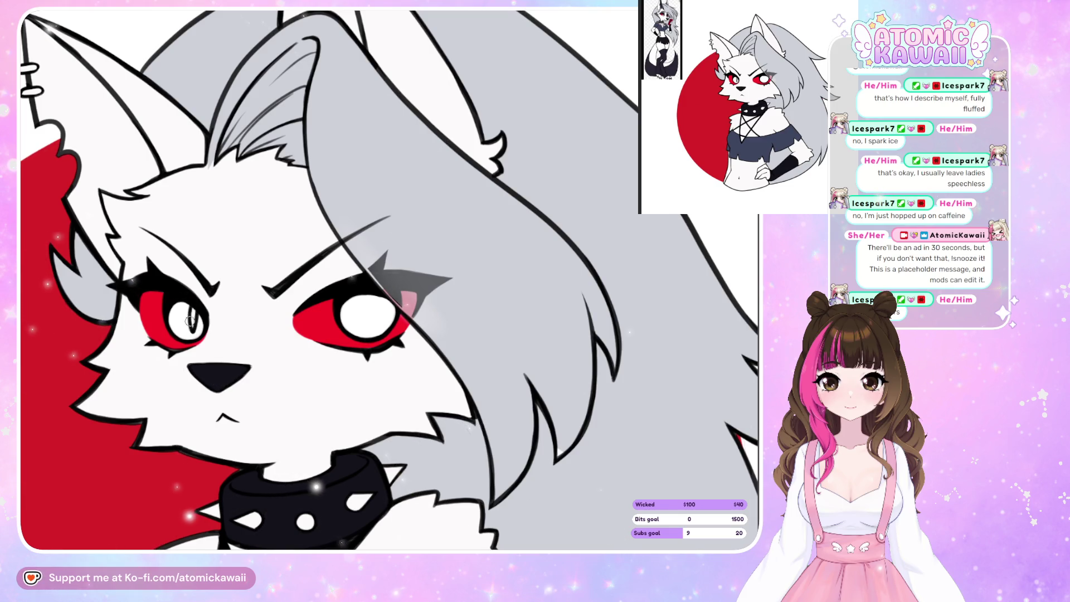
{"action": "key", "text": "m"}
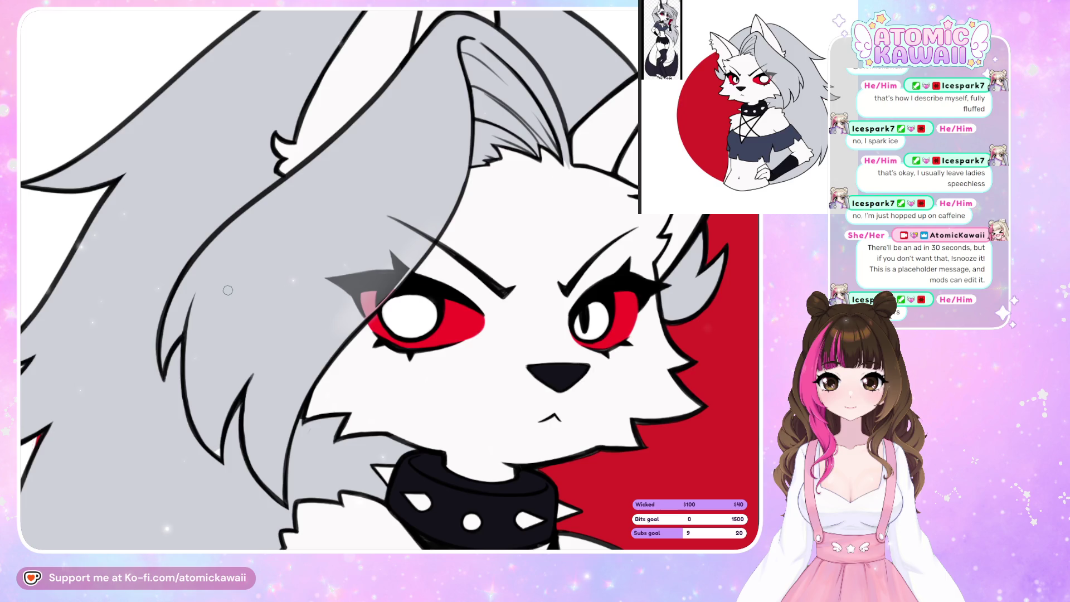
{"action": "left_click_drag", "start_coordinate": [582, 318], "coordinate": [587, 302]}
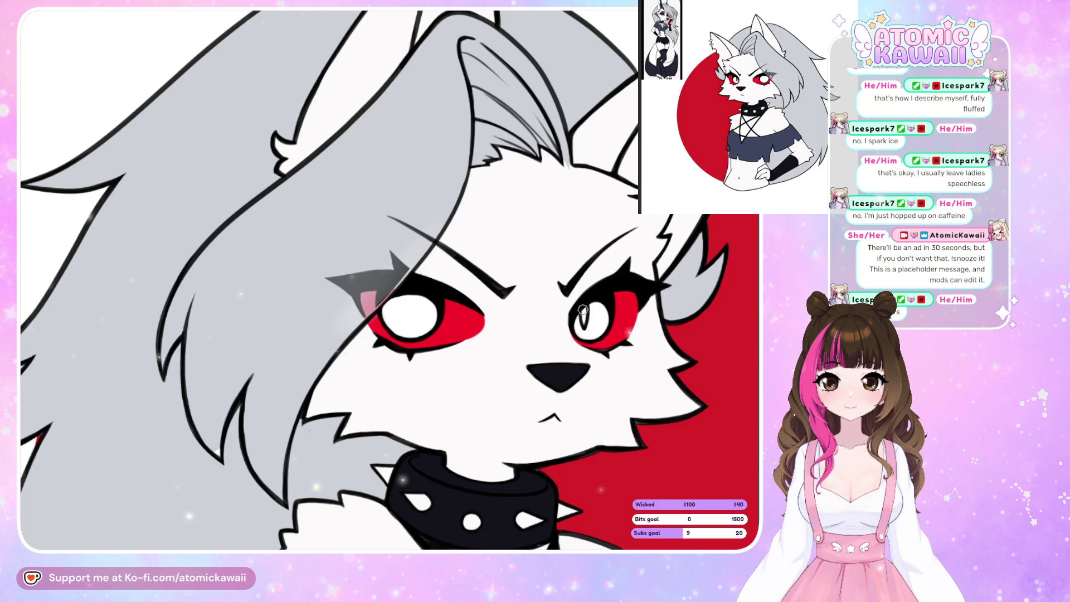
{"action": "key", "text": "m"}
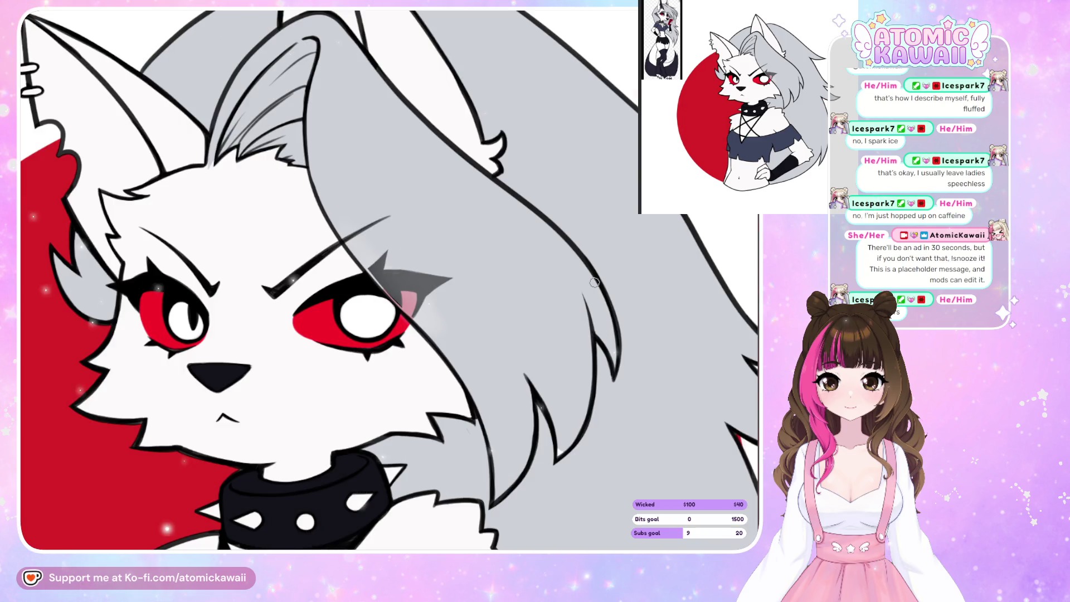
- Paint thin vertical black slit pupils in both eyes and compare them in mirrored view
{"action": "left_click_drag", "start_coordinate": [367, 299], "coordinate": [375, 306]}
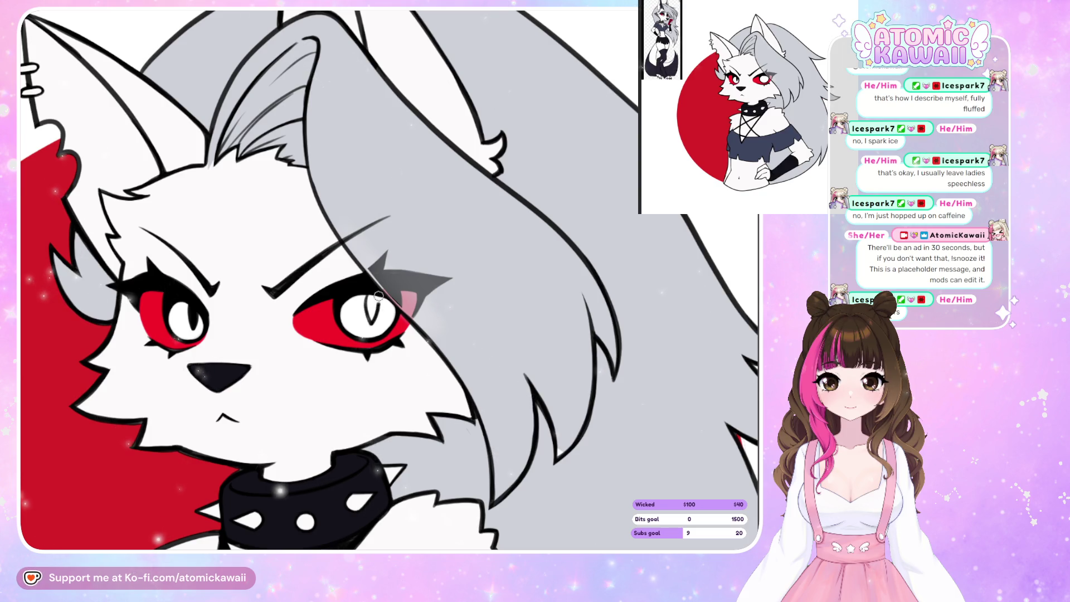
{"action": "key", "text": "ctrl+z"}
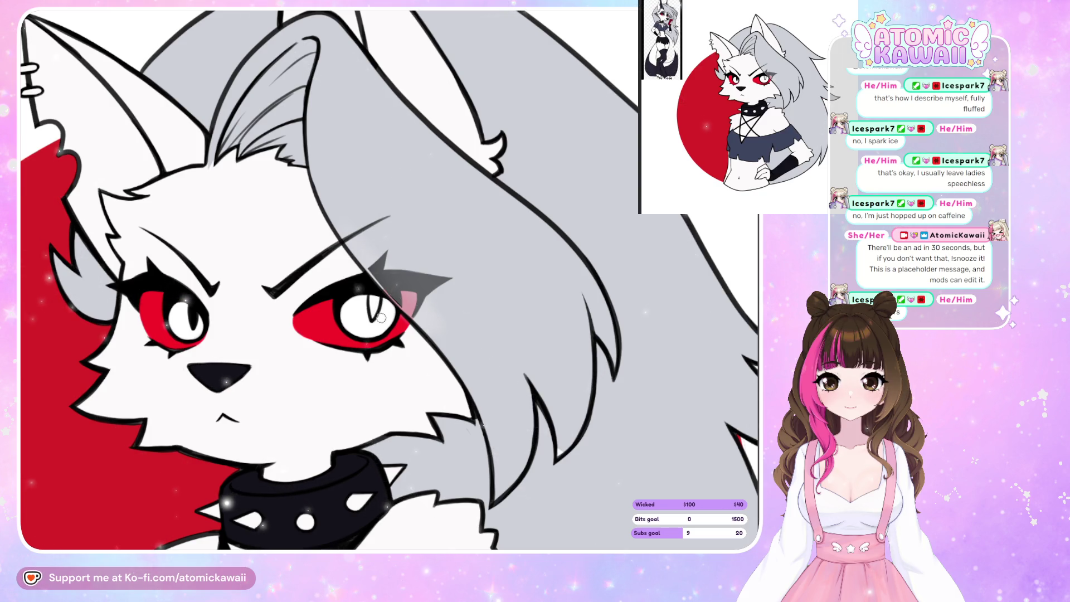
{"action": "left_click_drag", "start_coordinate": [364, 296], "coordinate": [366, 321]}
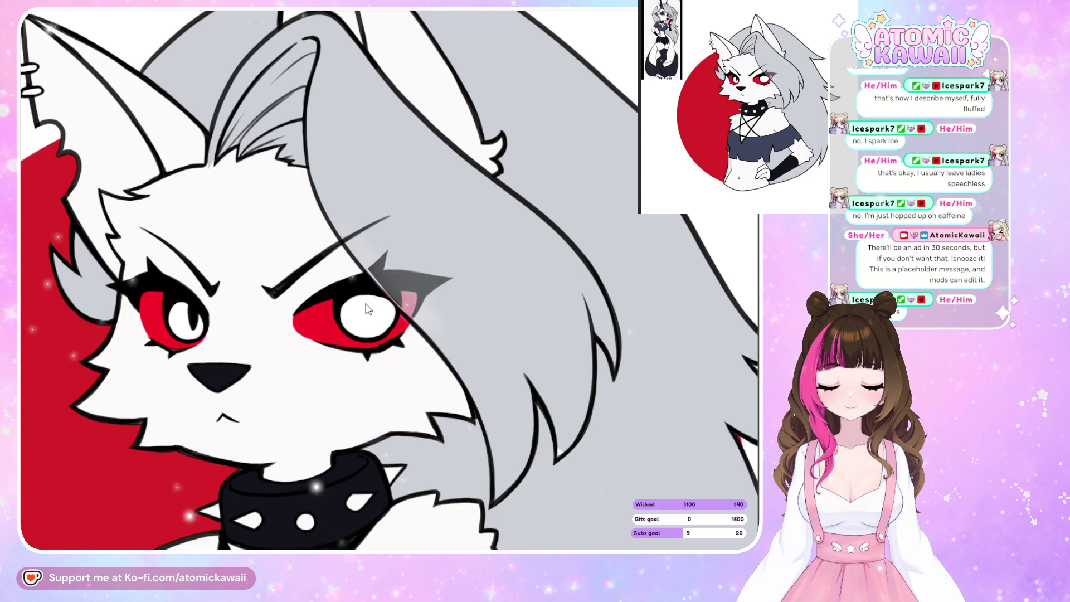
{"action": "key", "text": "h"}
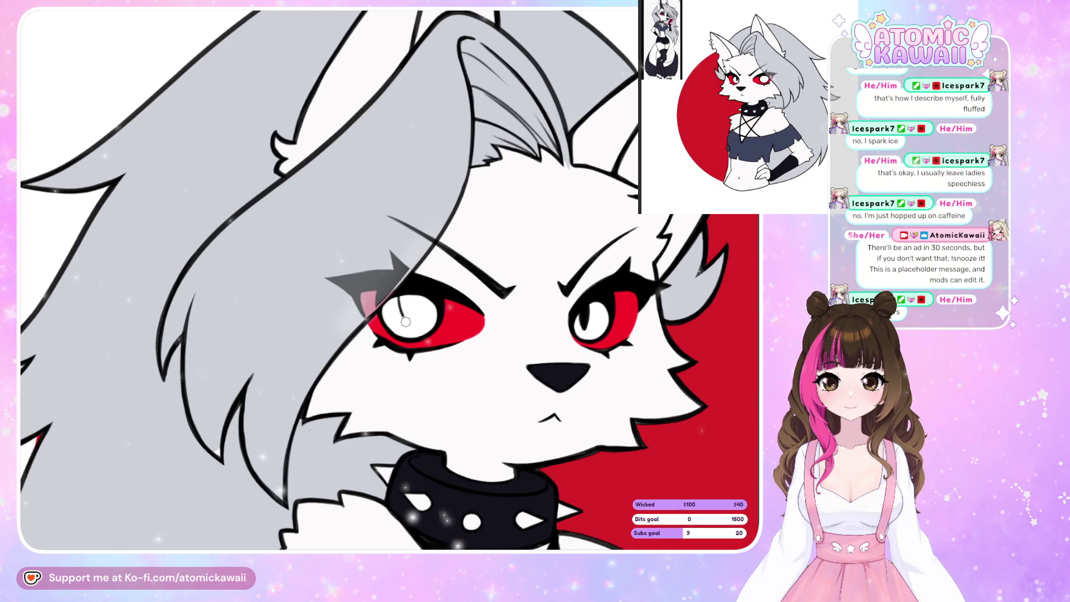
{"action": "left_click_drag", "start_coordinate": [398, 297], "coordinate": [403, 313]}
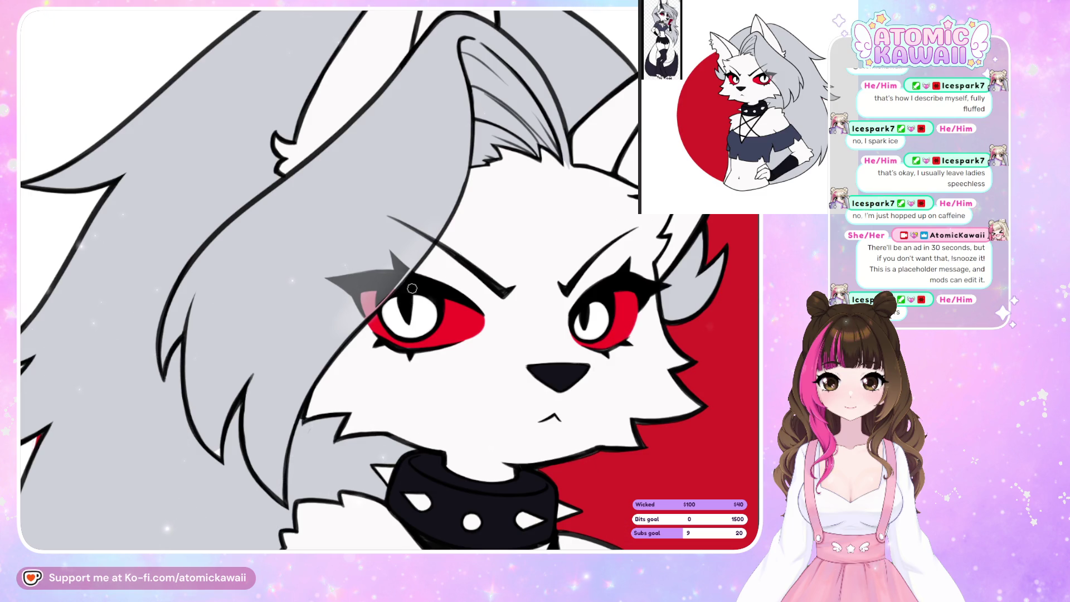
{"action": "key", "text": "h"}
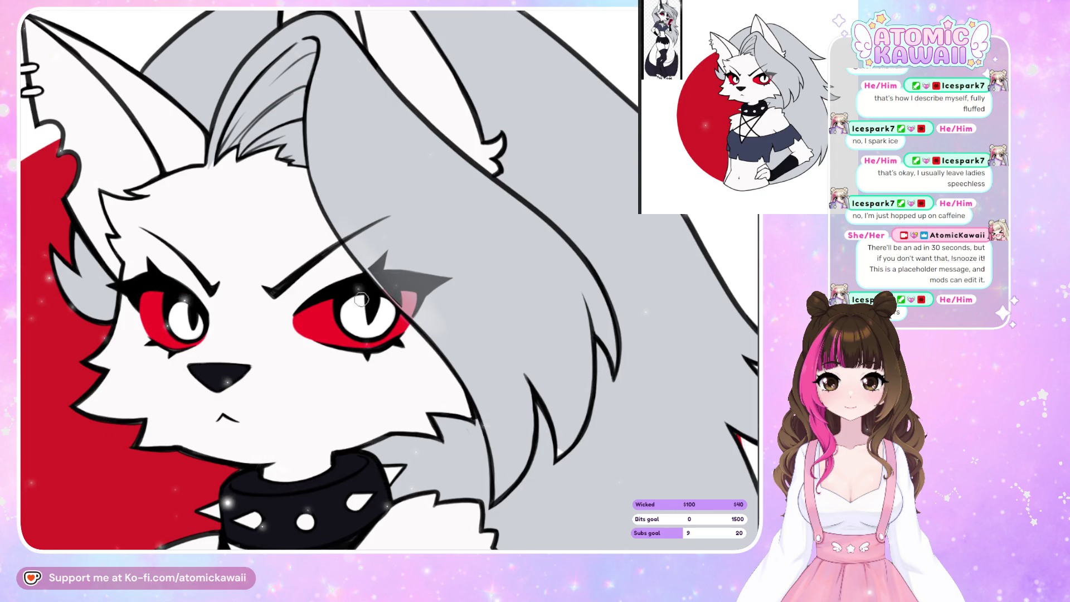
{"action": "key", "text": "h"}
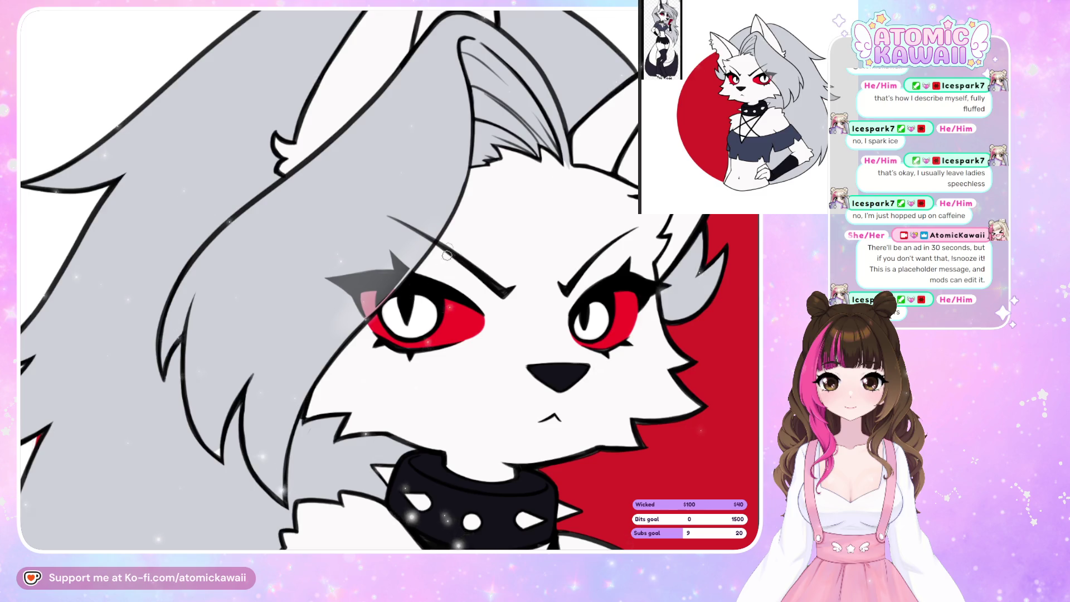
{"action": "key", "text": "h"}
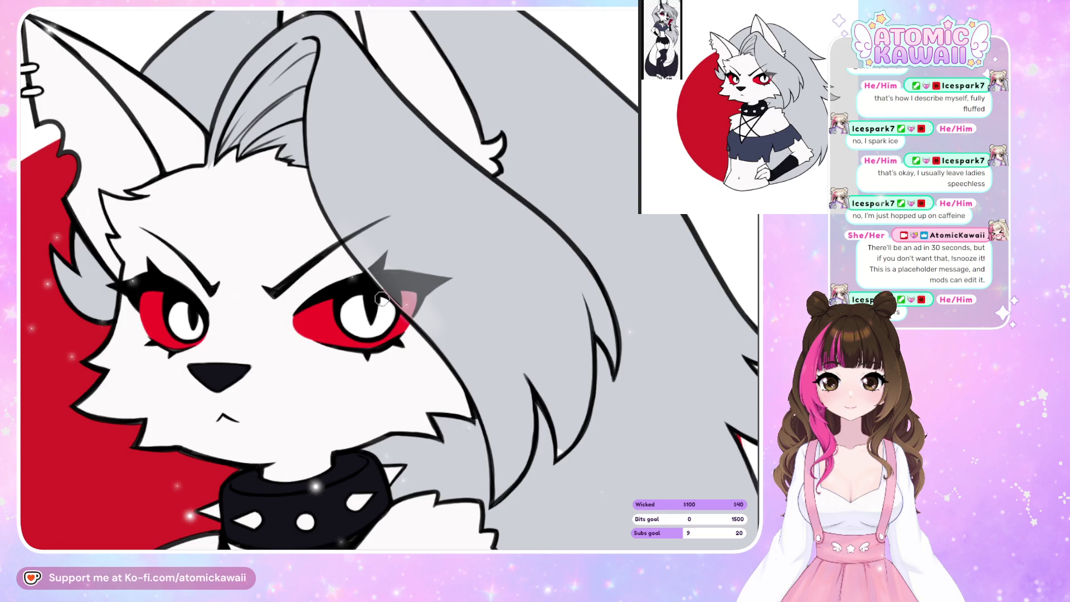
{"action": "key", "text": "h"}
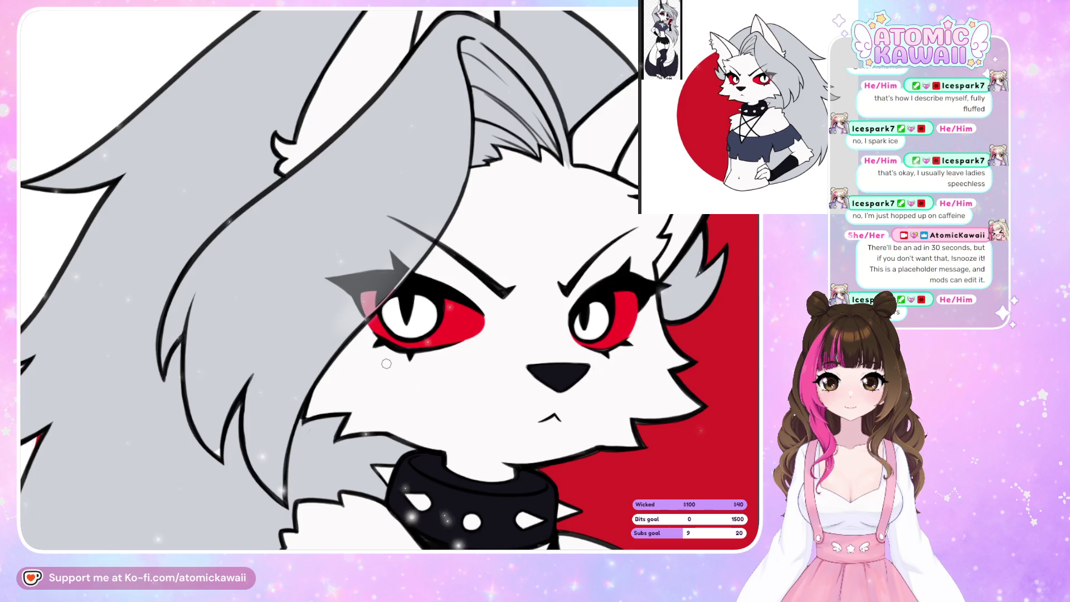
{"action": "key", "text": "h"}
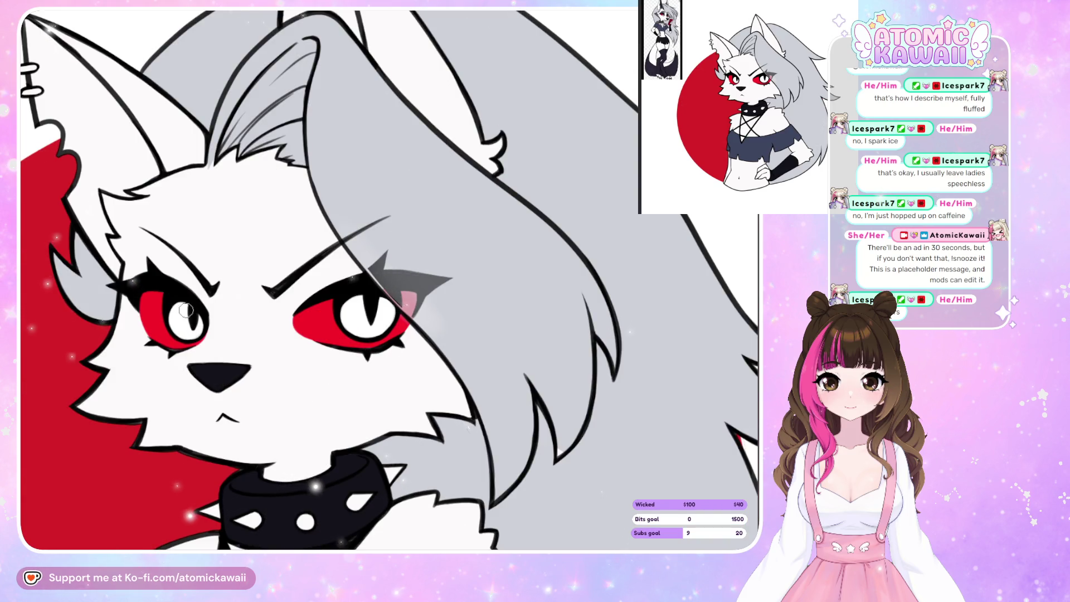
{"action": "key", "text": "h"}
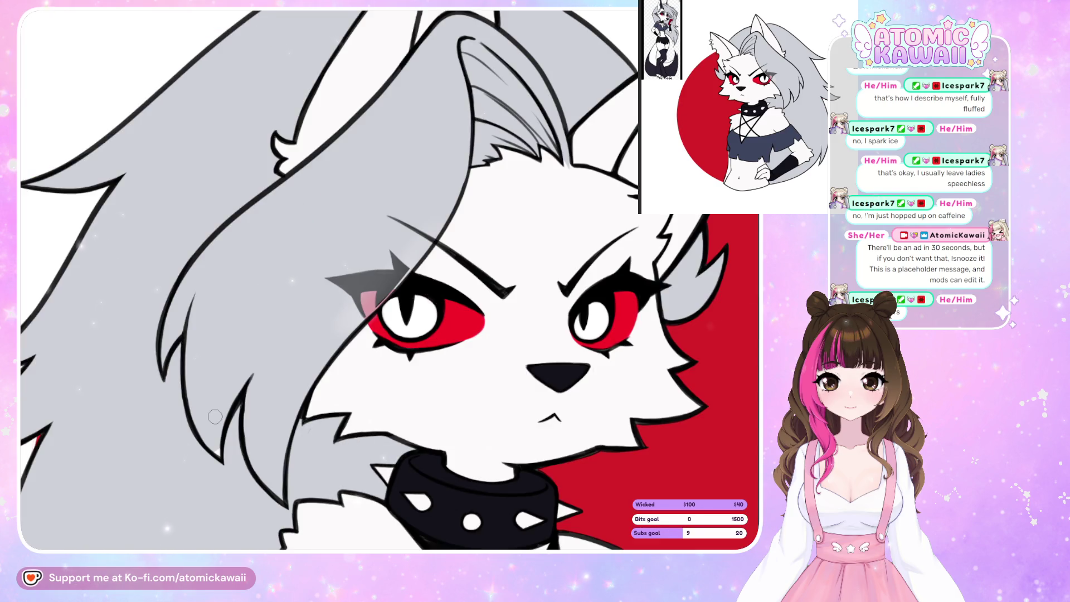
{"action": "key", "text": "h"}
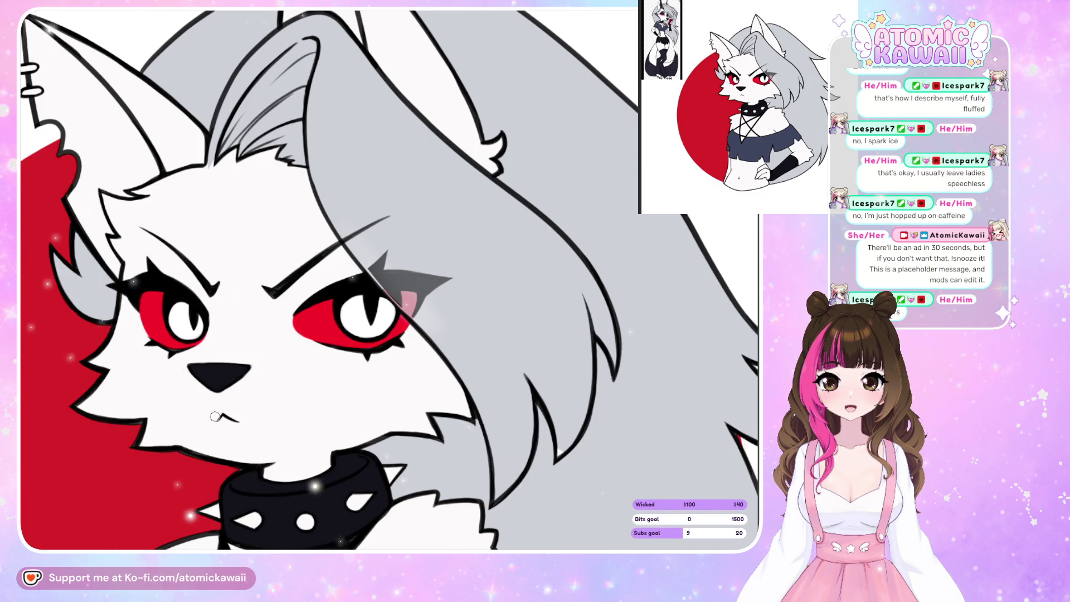
- Zoom out until the full bust and reference image fit on screen
{"action": "scroll", "coordinate": [239, 175], "scroll_direction": "down", "scroll_amount": 2}
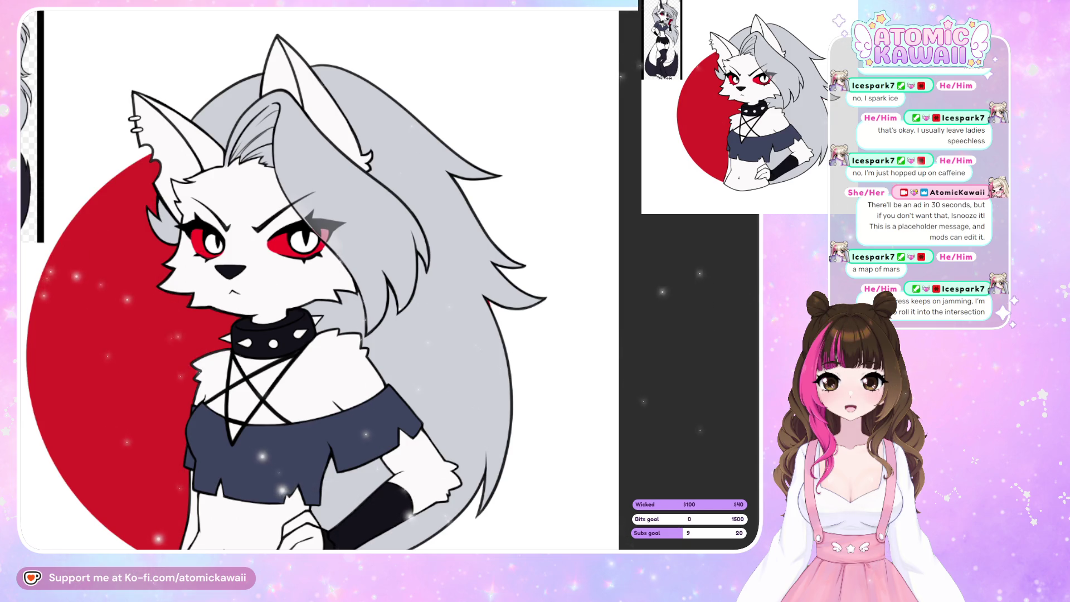
{"action": "key", "text": "ctrl+minus"}
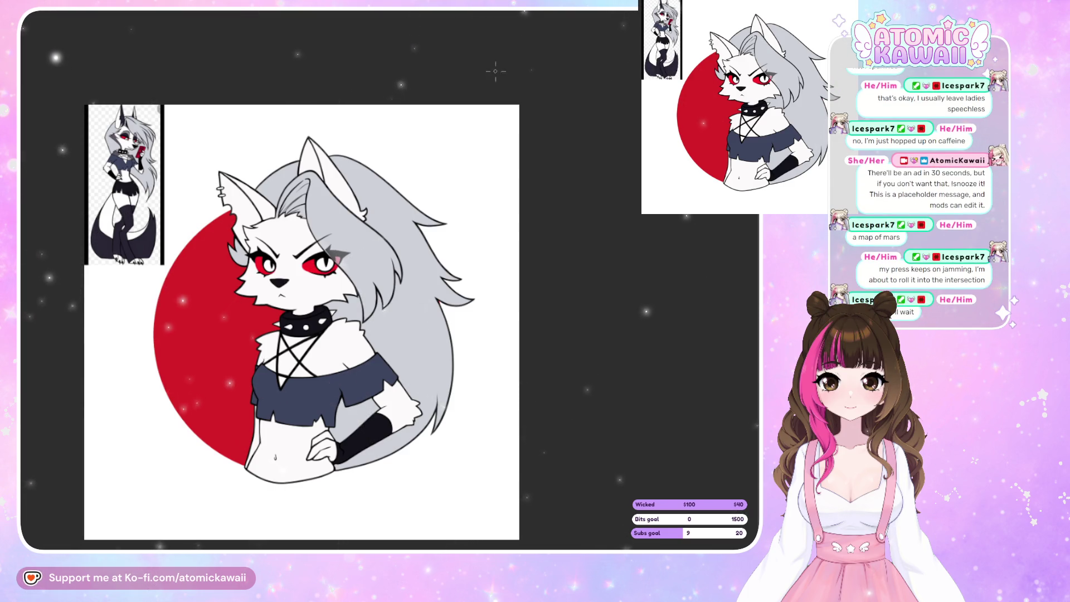
- Bucket-fill the insides of the left and right ears with dark navy
{"action": "scroll", "coordinate": [115, 143], "scroll_direction": "up", "scroll_amount": 5}
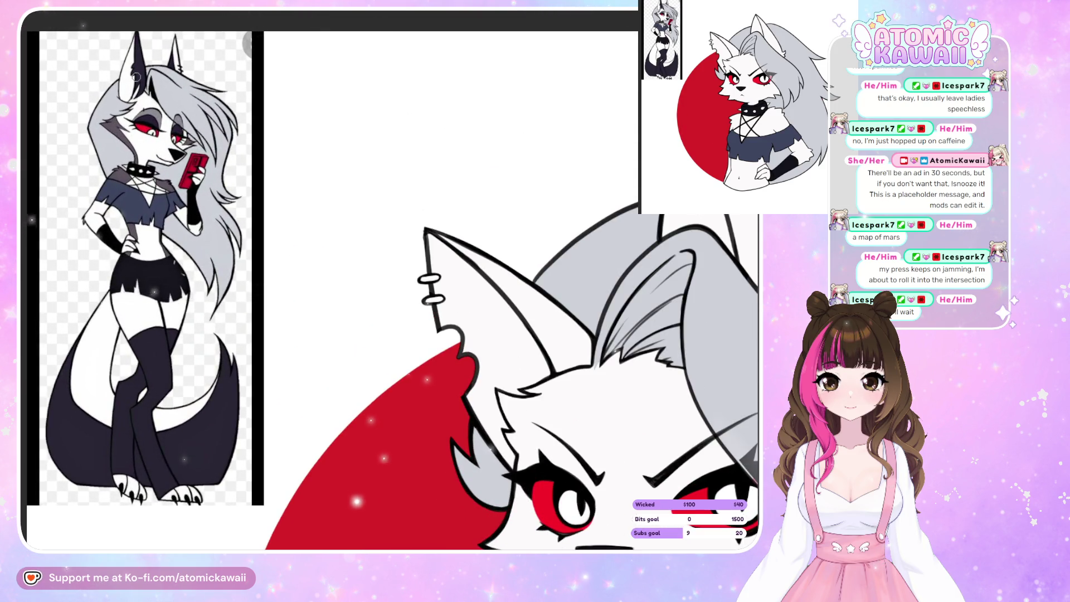
{"action": "key", "text": "ctrl+minus"}
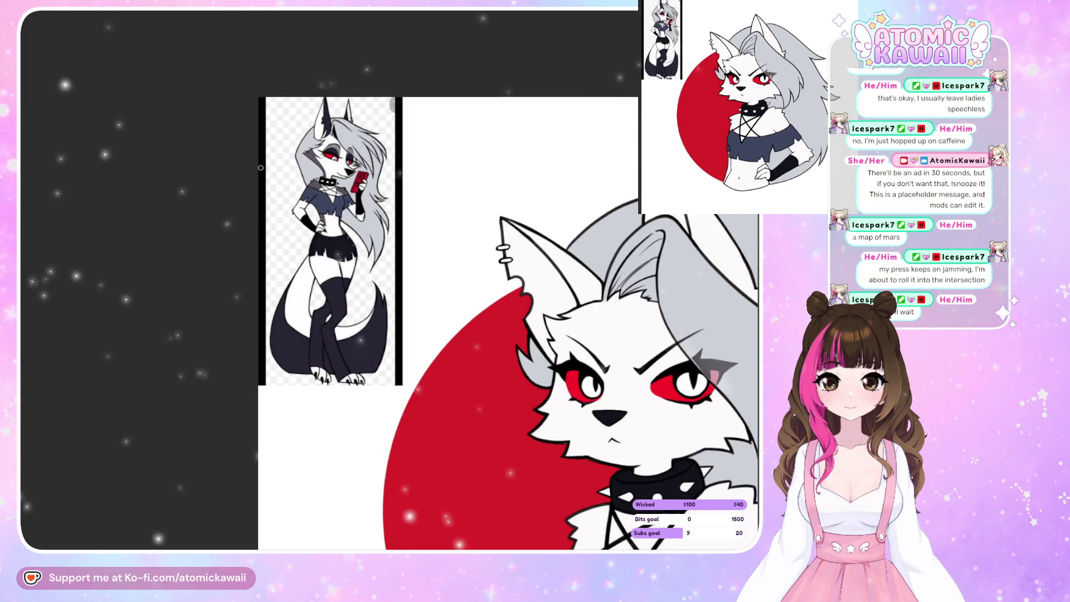
{"action": "key", "text": "ctrl+0"}
{"action": "key", "text": "ctrl+plus"}
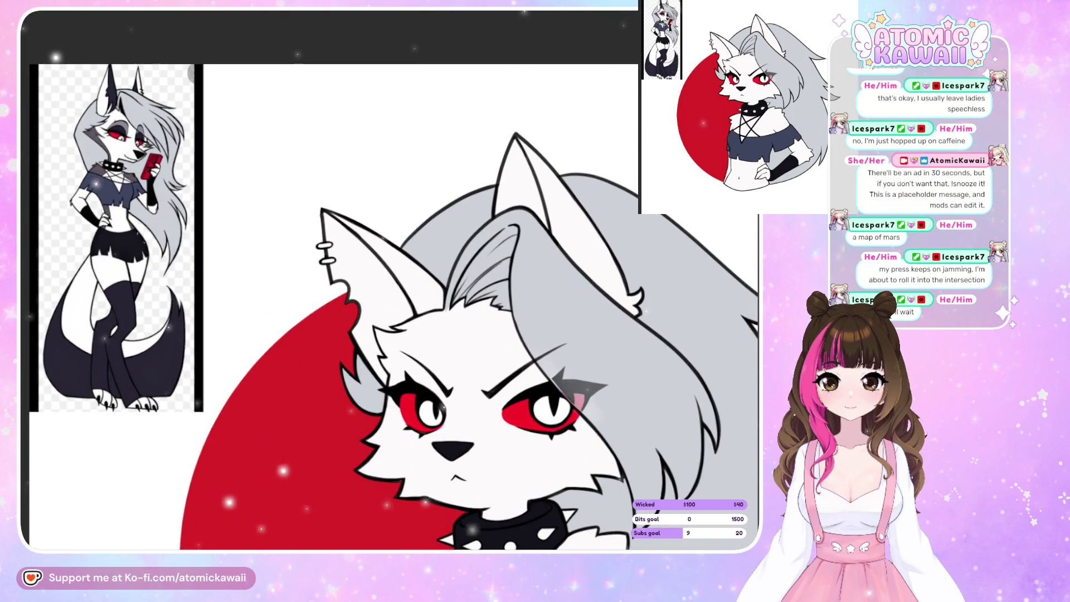
{"action": "left_click", "coordinate": [379, 254]}
{"action": "left_click", "coordinate": [605, 237]}
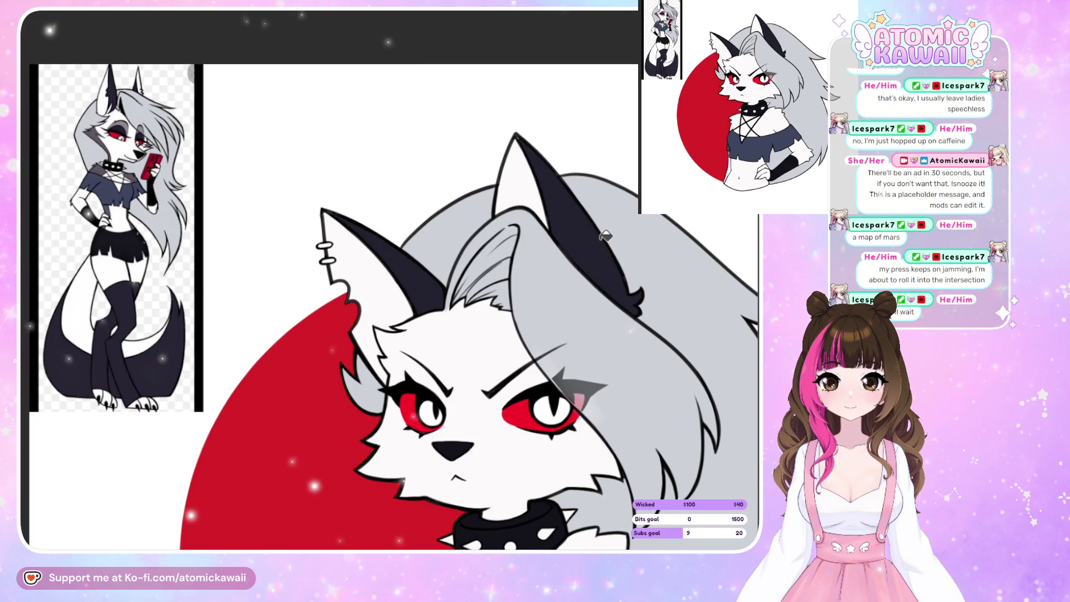
- Zoom out and mirror the view to inspect both filled ears
{"action": "key", "text": "ctrl+minus"}
{"action": "key", "text": "ctrl+minus"}
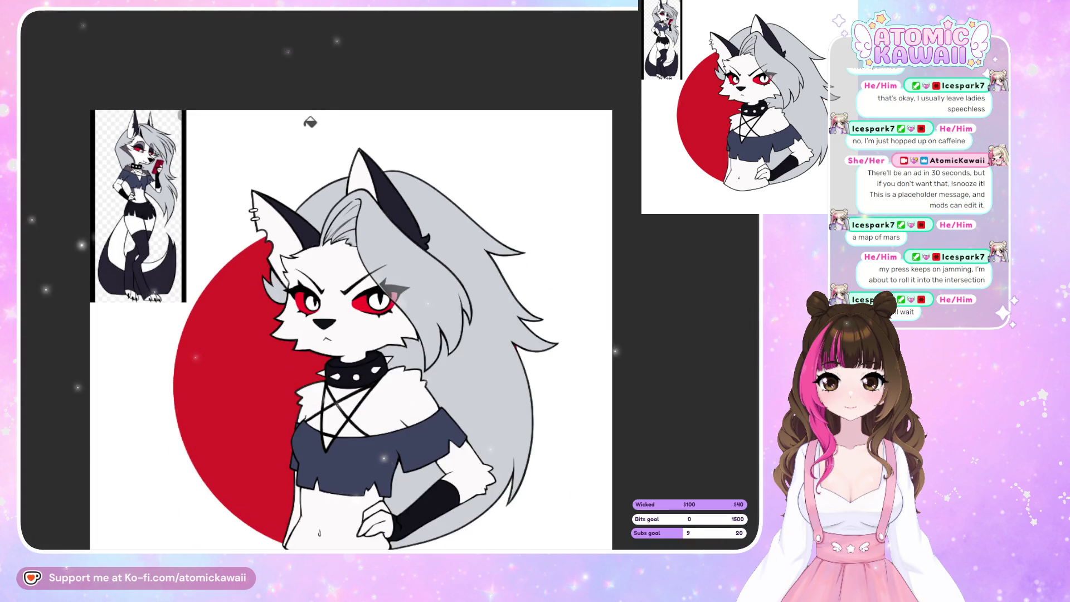
{"action": "scroll", "coordinate": [310, 122], "scroll_direction": "up", "scroll_amount": 2}
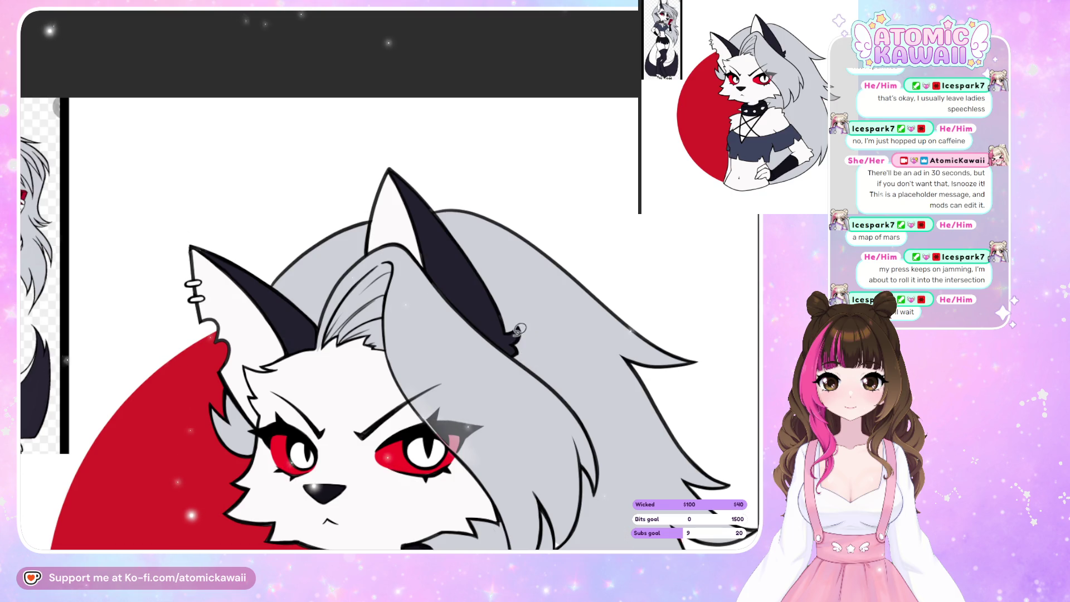
{"action": "scroll", "coordinate": [261, 277], "scroll_direction": "up", "scroll_amount": 2}
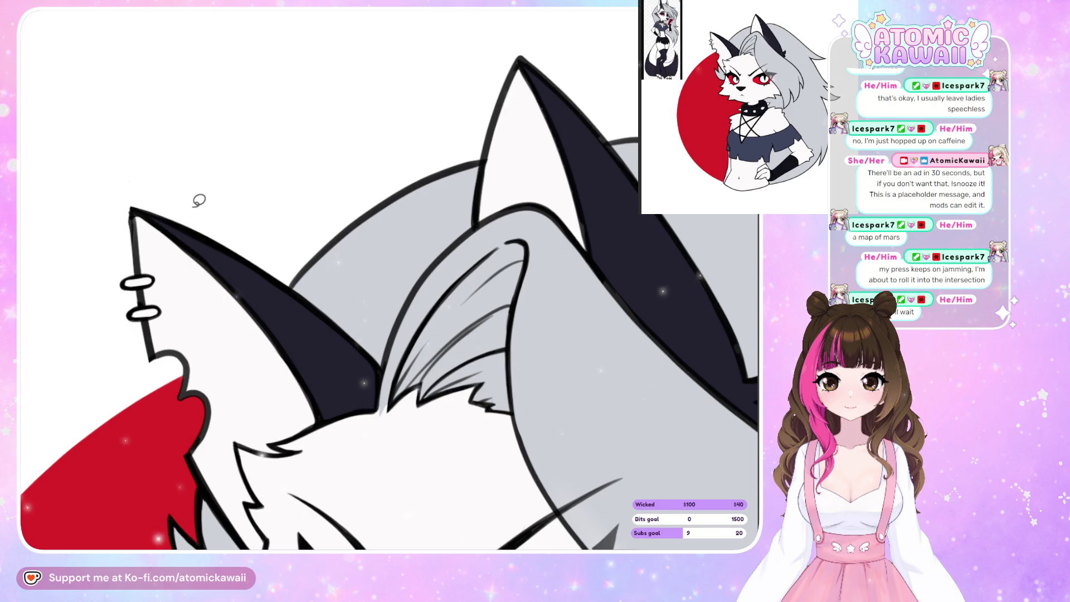
{"action": "key", "text": "m"}
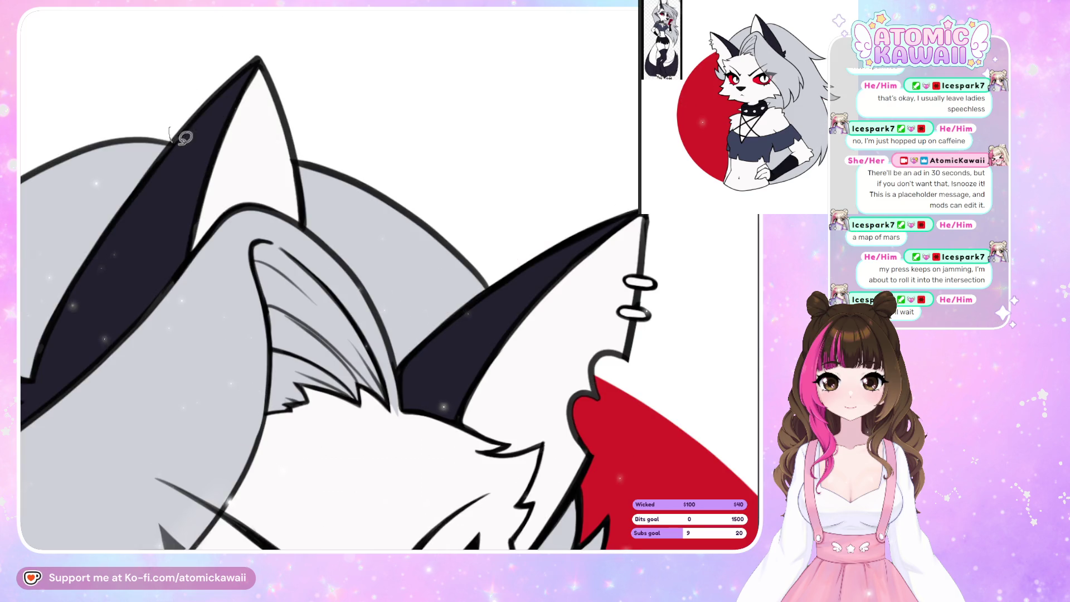
{"action": "left_click_drag", "start_coordinate": [452, 524], "coordinate": [582, 524]}
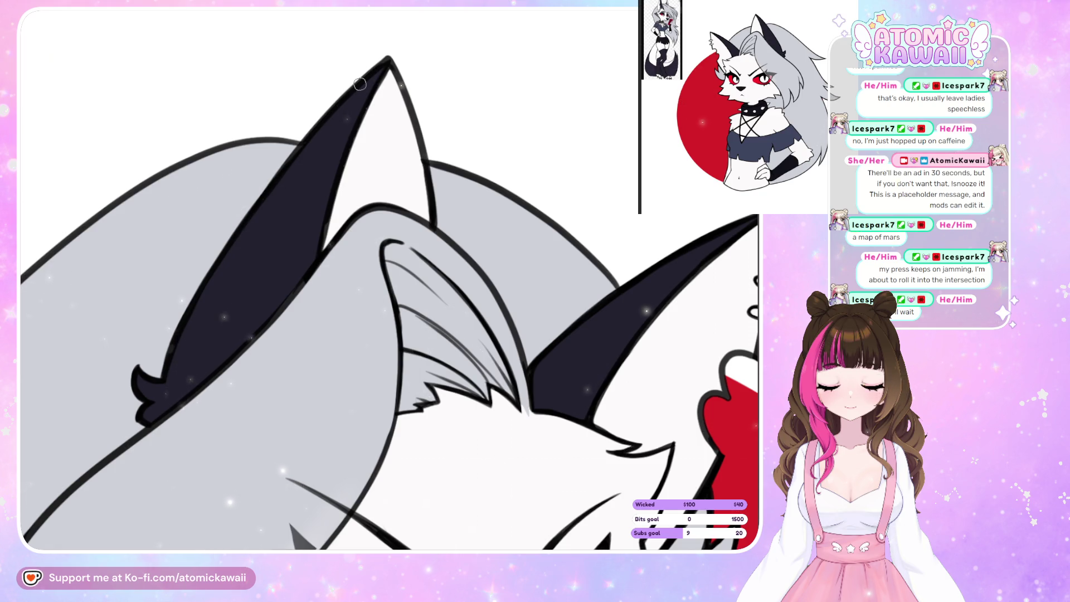
{"action": "key", "text": "m"}
{"action": "scroll", "coordinate": [360, 83], "scroll_direction": "down", "scroll_amount": 10}
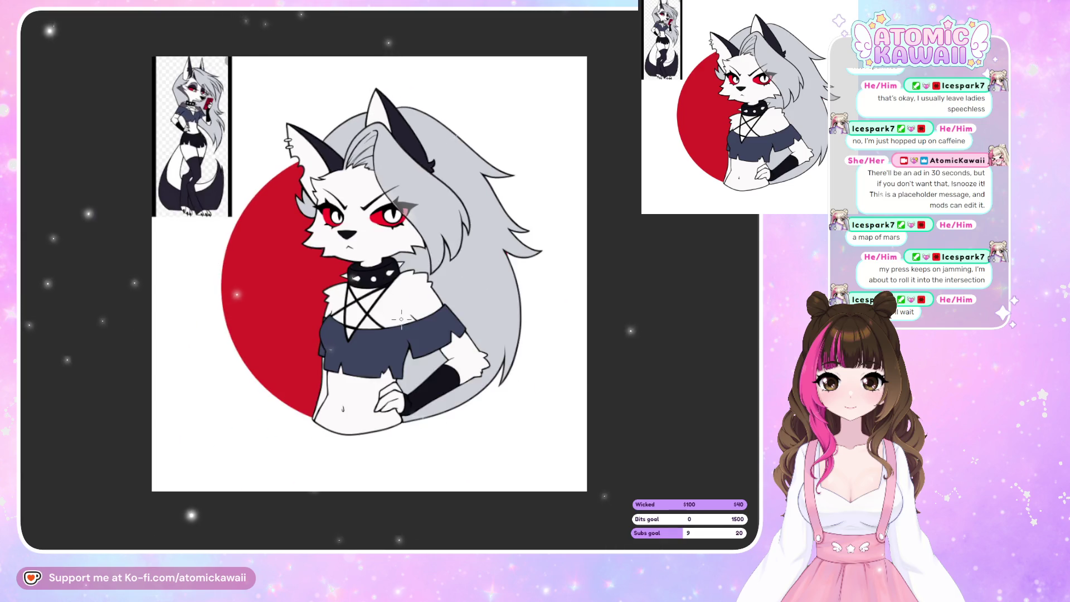
{"action": "scroll", "coordinate": [385, 267], "scroll_direction": "down", "scroll_amount": 2}
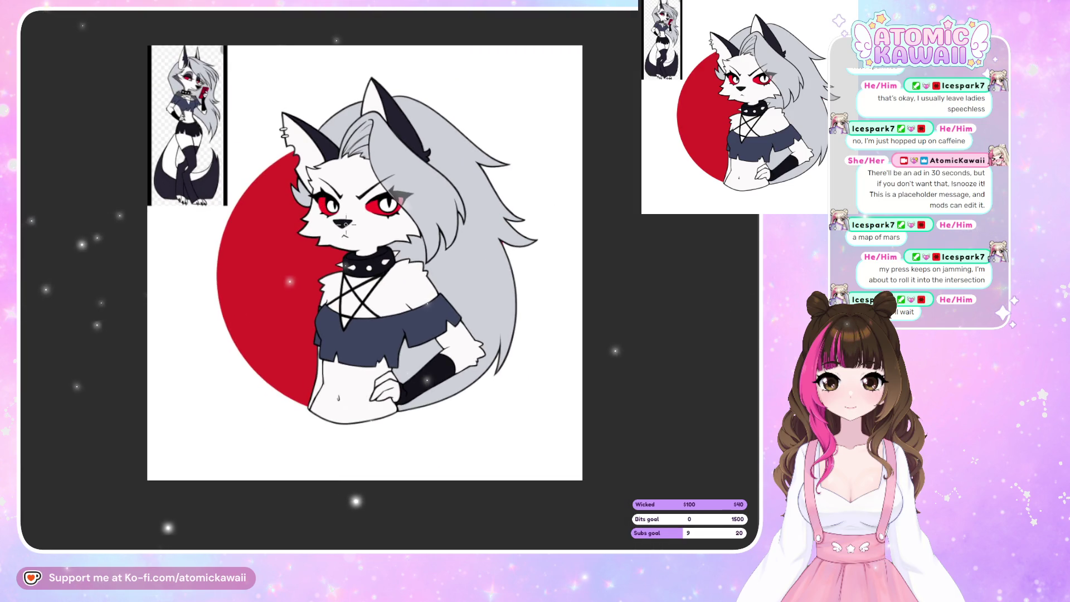
{"action": "scroll", "coordinate": [288, 83], "scroll_direction": "up", "scroll_amount": 3}
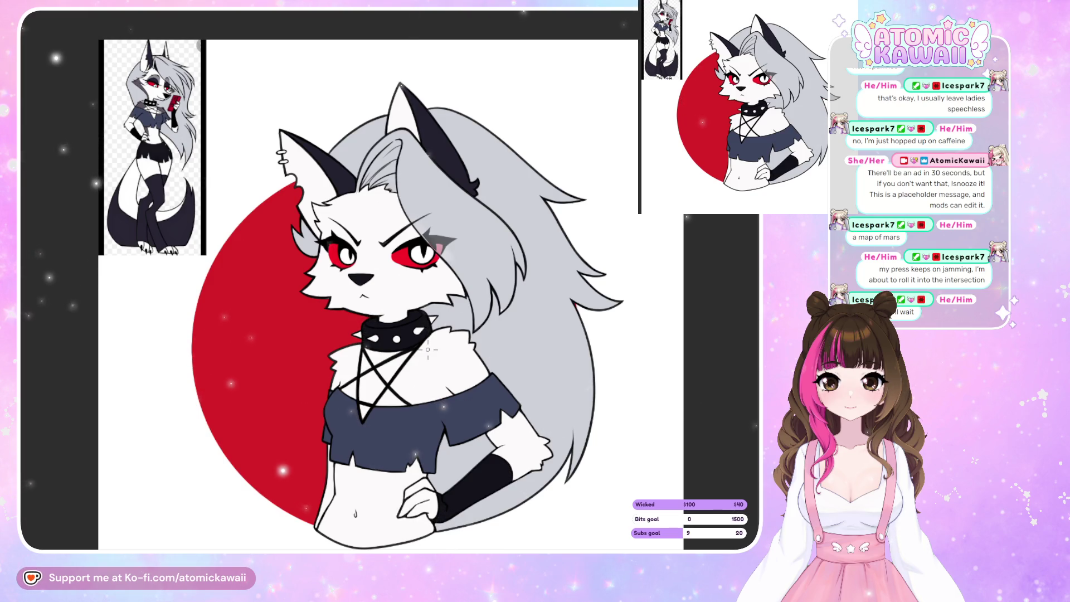
{"action": "scroll", "coordinate": [188, 45], "scroll_direction": "up", "scroll_amount": 5}
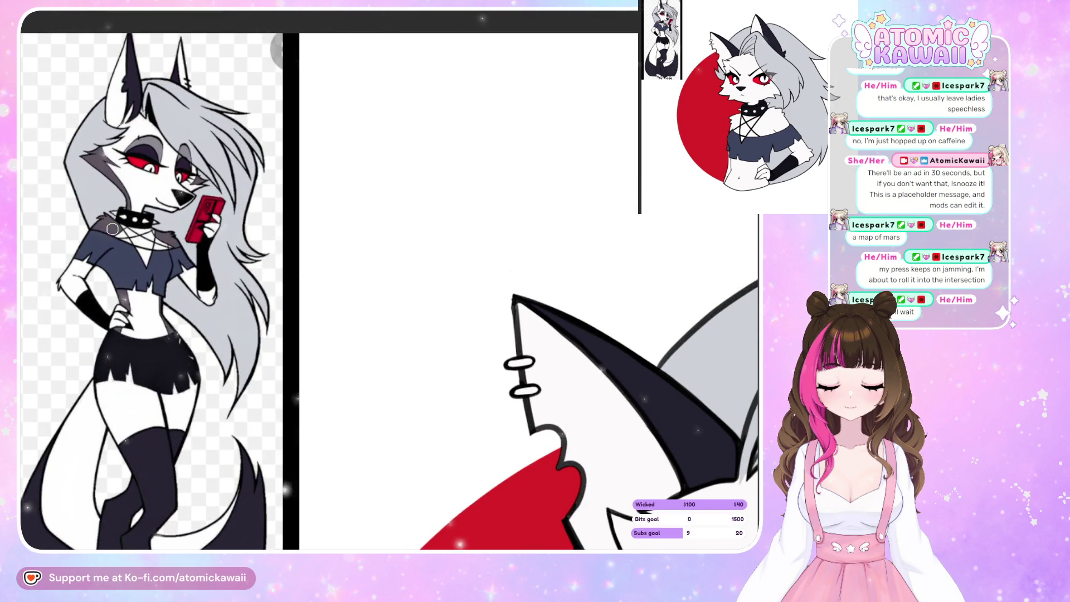
{"action": "scroll", "coordinate": [282, 182], "scroll_direction": "down", "scroll_amount": 5}
{"action": "scroll", "coordinate": [469, 327], "scroll_direction": "up", "scroll_amount": 3}
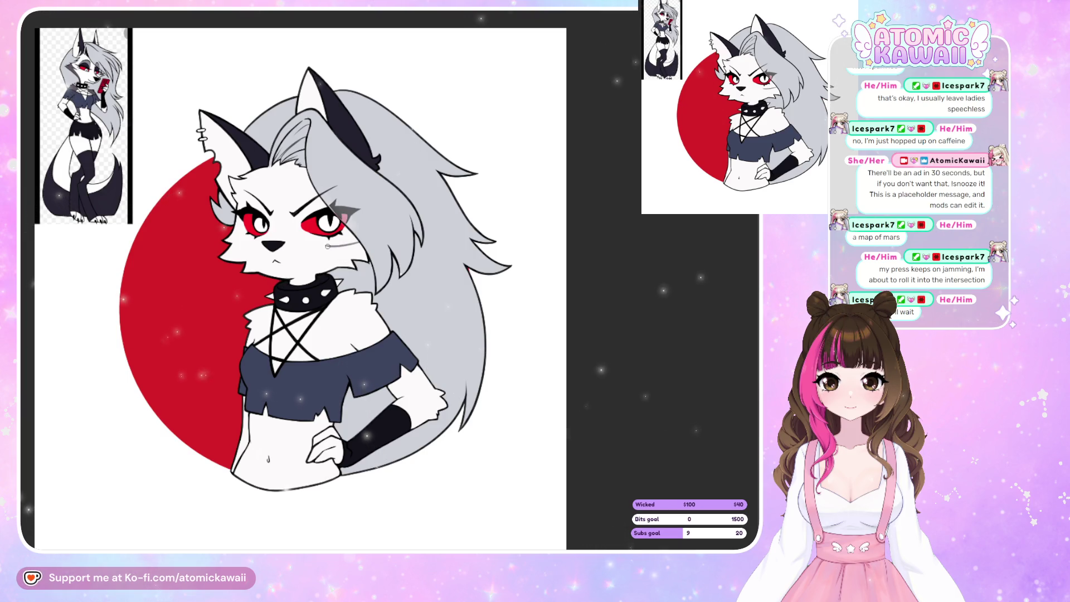
- Draw a grey scar line down the cheek below the eye, plus a small cheek fur stroke
{"action": "mouse_move", "coordinate": [343, 251]}
{"action": "left_mouse_down"}
{"action": "mouse_move", "coordinate": [311, 268]}
{"action": "mouse_move", "coordinate": [307, 283]}
{"action": "left_mouse_up"}
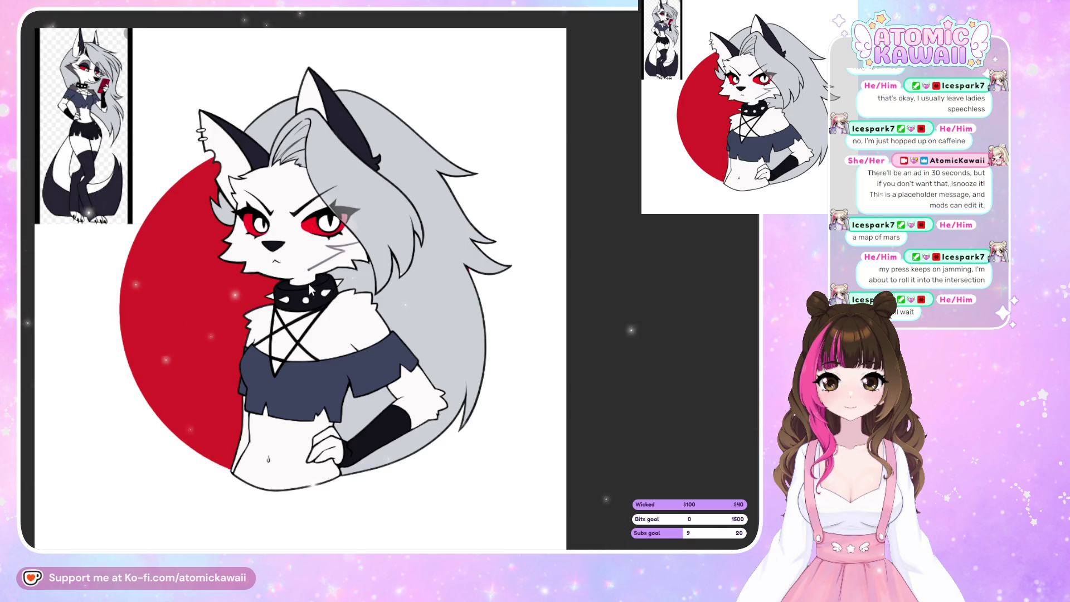
{"action": "key", "text": "ctrl+z"}
{"action": "left_click_drag", "start_coordinate": [338, 251], "coordinate": [309, 274]}
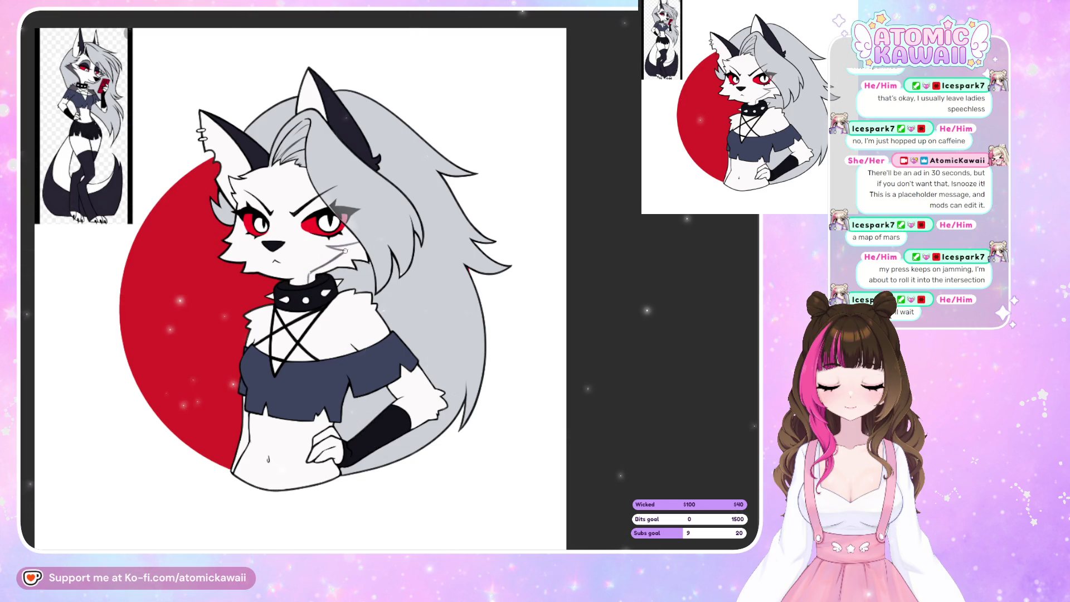
{"action": "key", "text": "h"}
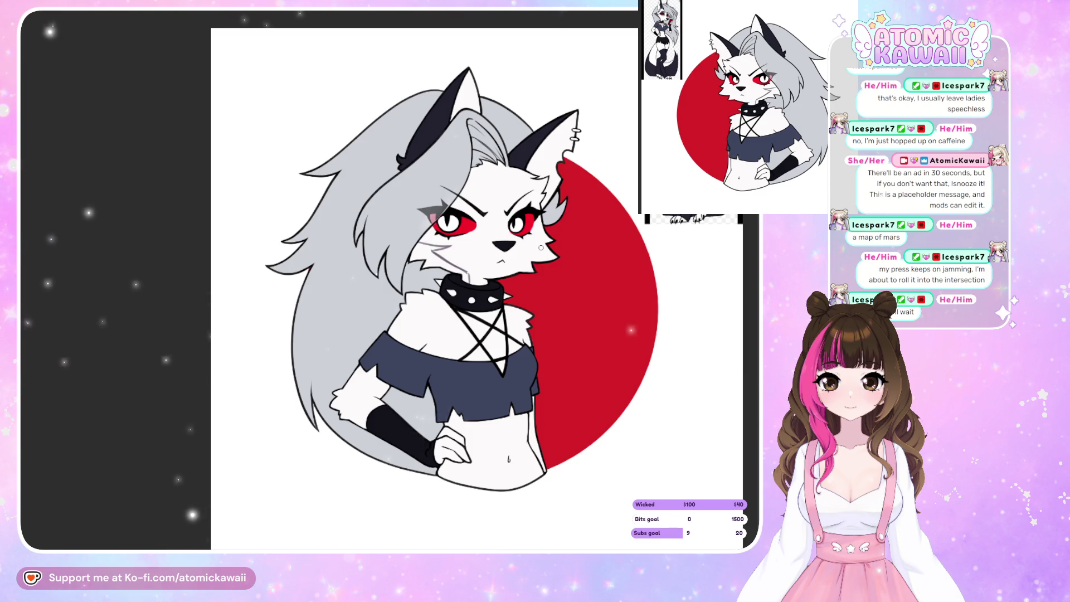
{"action": "key", "text": "h"}
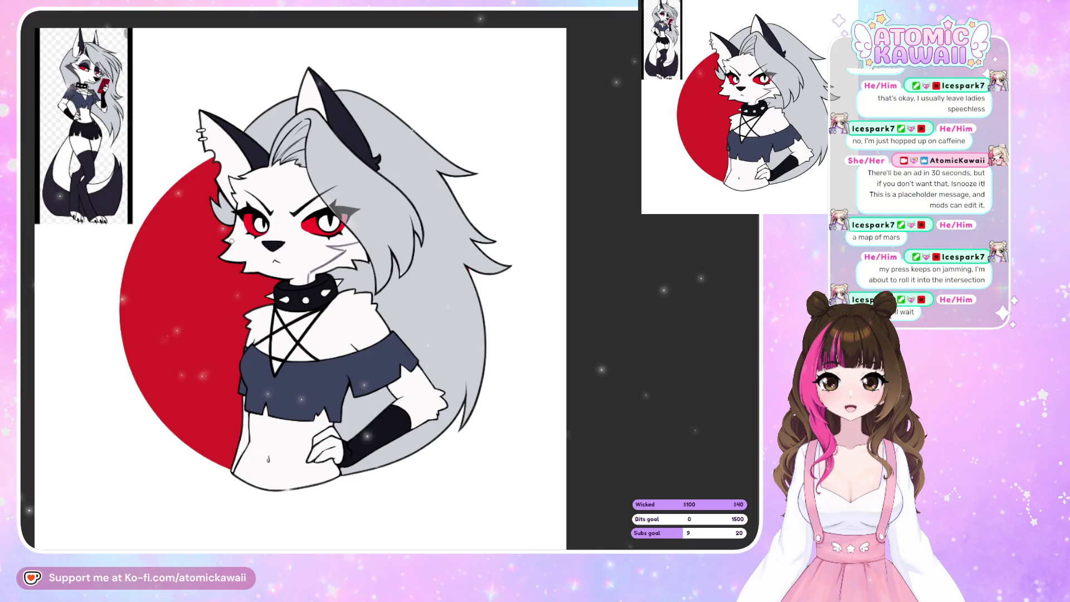
{"action": "left_click_drag", "start_coordinate": [224, 241], "coordinate": [250, 247]}
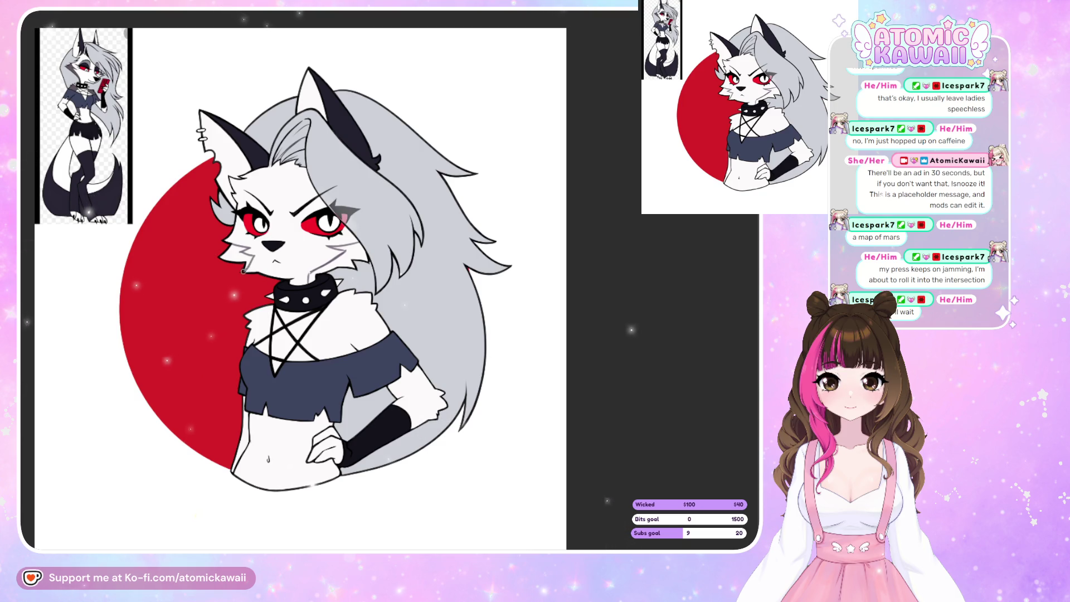
{"action": "key", "text": "m"}
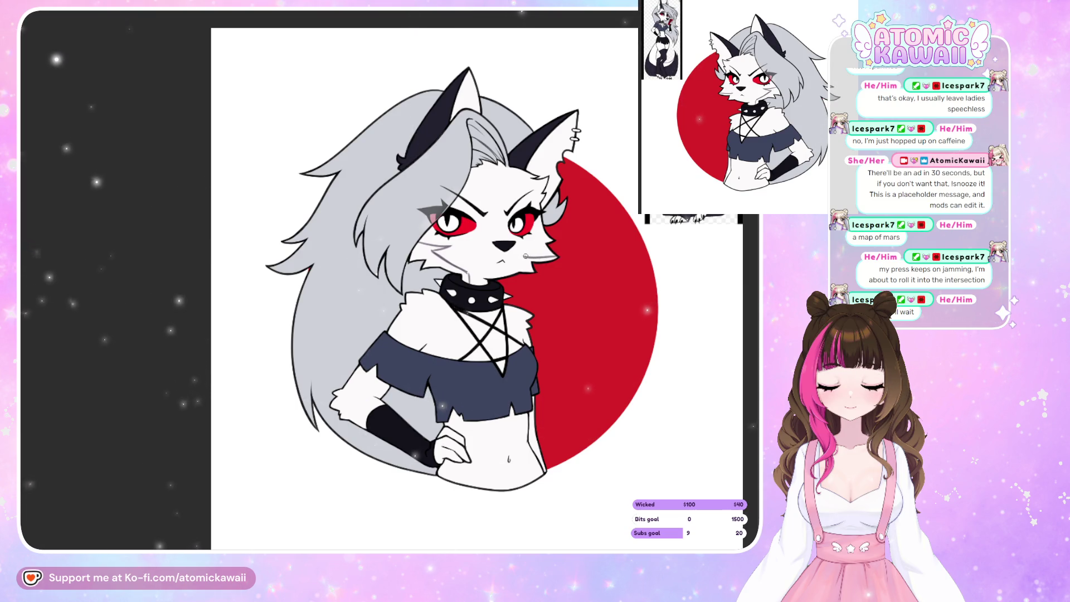
- Brush a short grey fur stroke on the chest and a faint one on the shoulder
{"action": "key", "text": "m"}
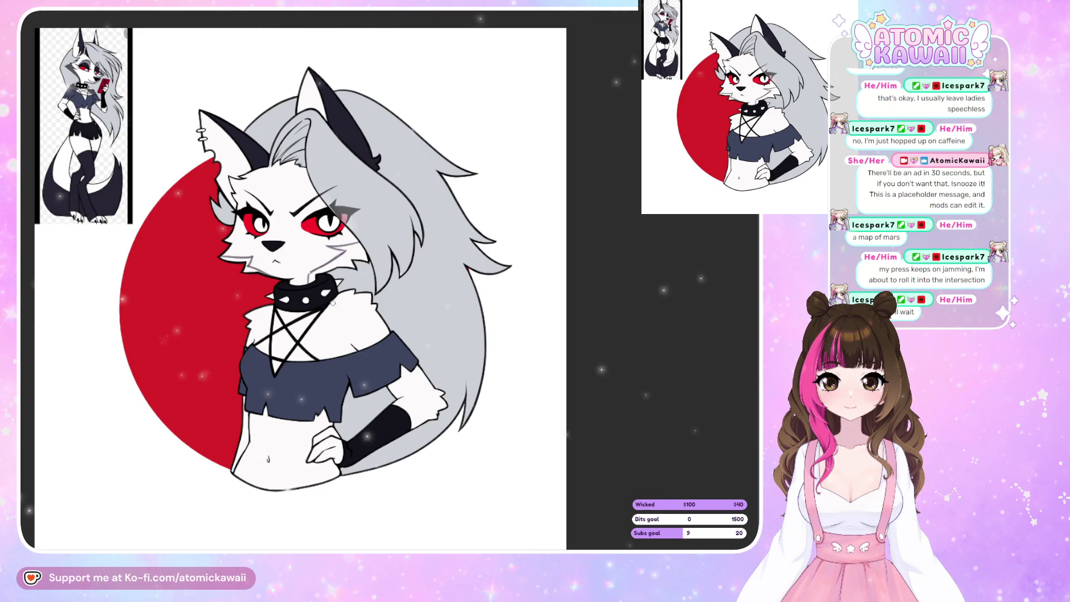
{"action": "left_click_drag", "start_coordinate": [334, 322], "coordinate": [336, 330]}
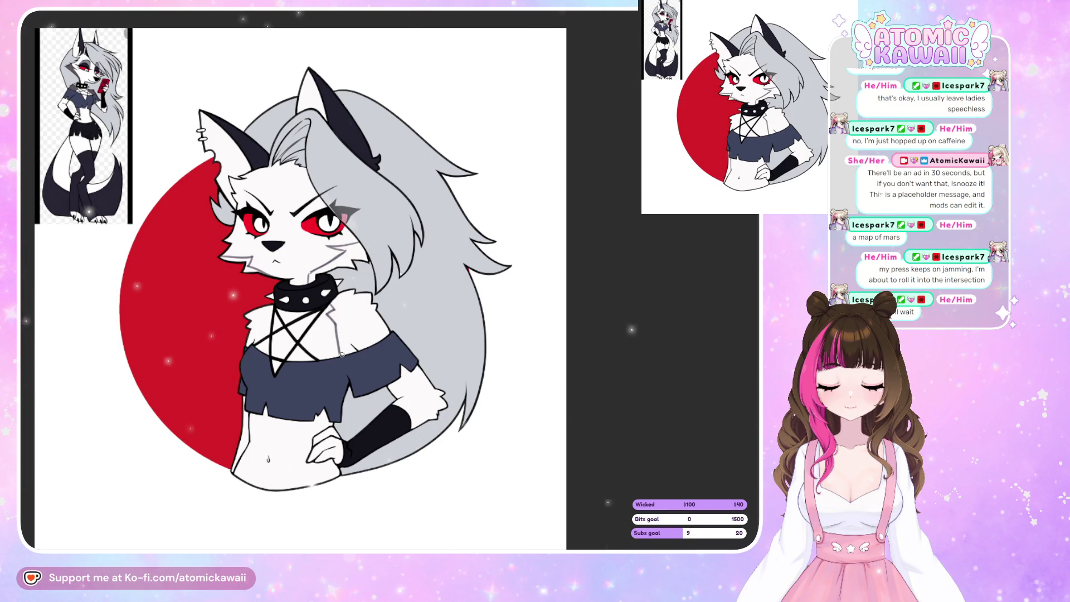
{"action": "key", "text": "m"}
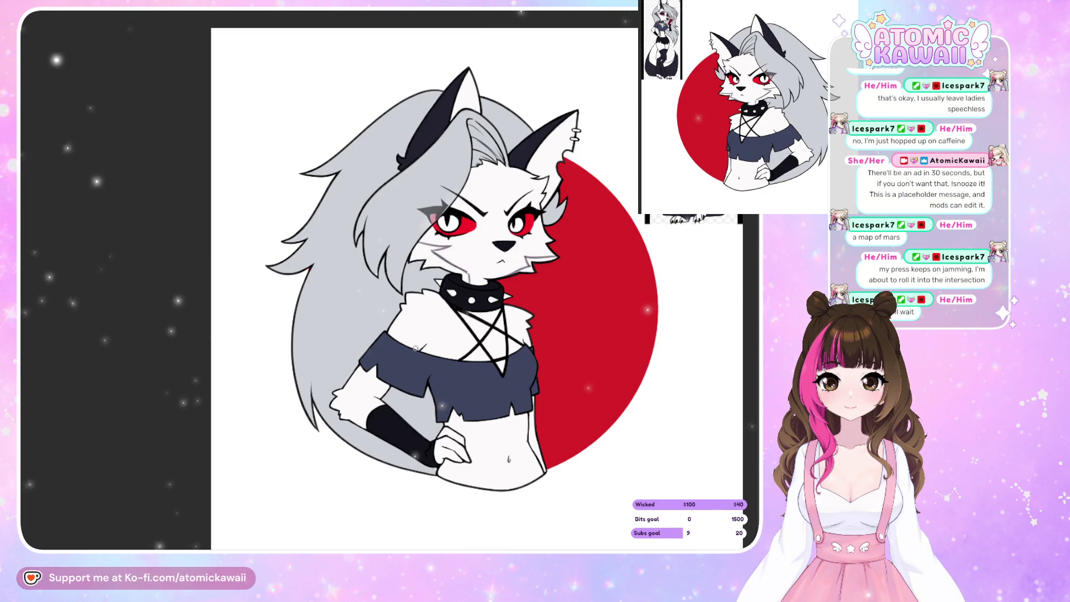
{"action": "left_click_drag", "start_coordinate": [423, 346], "coordinate": [437, 328]}
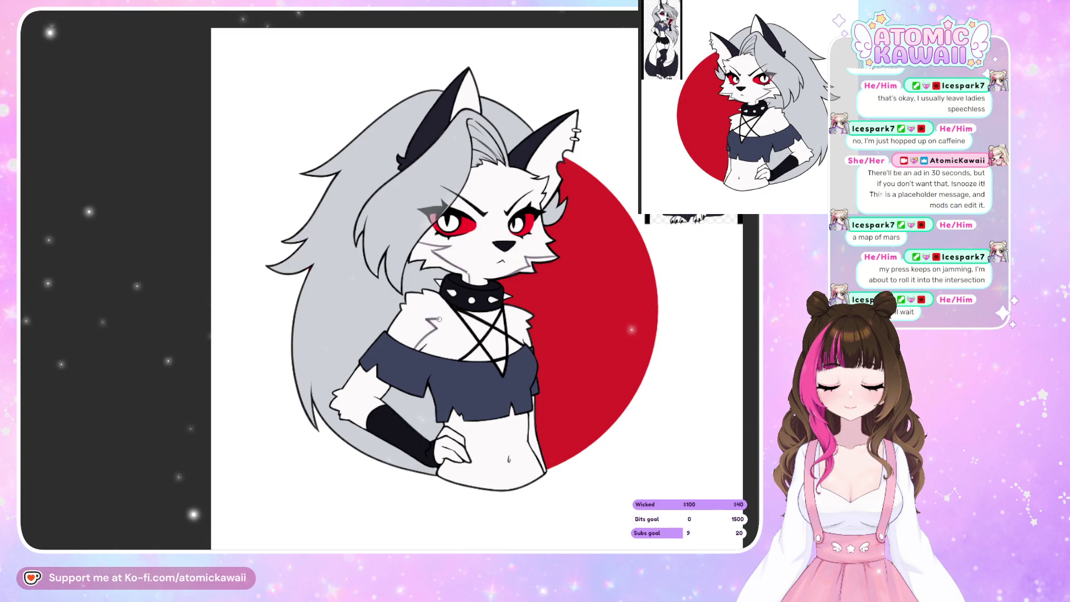
{"action": "key", "text": "m"}
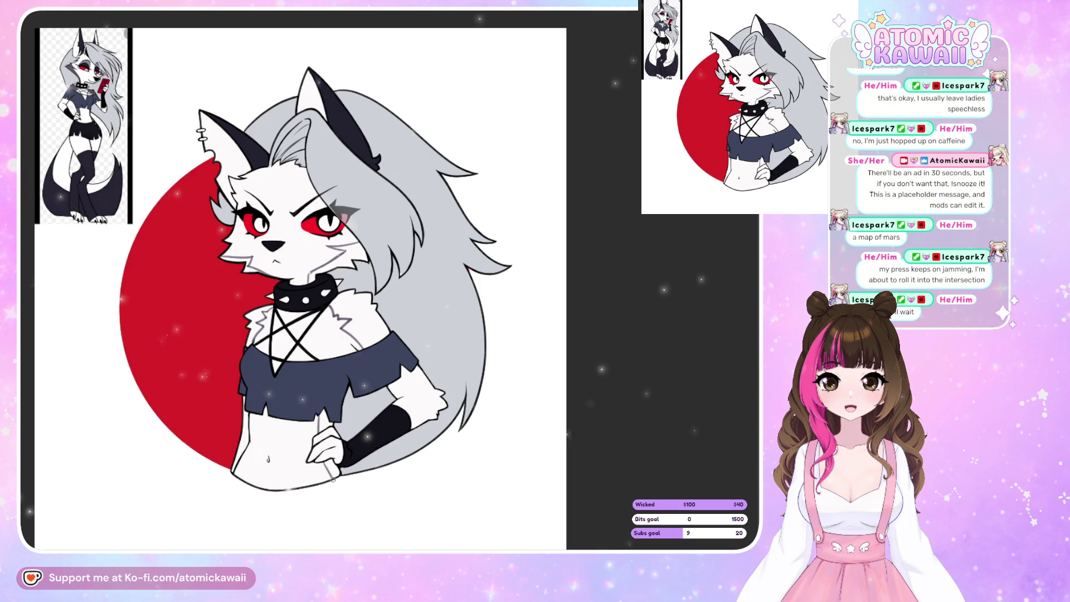
{"action": "key", "text": "m"}
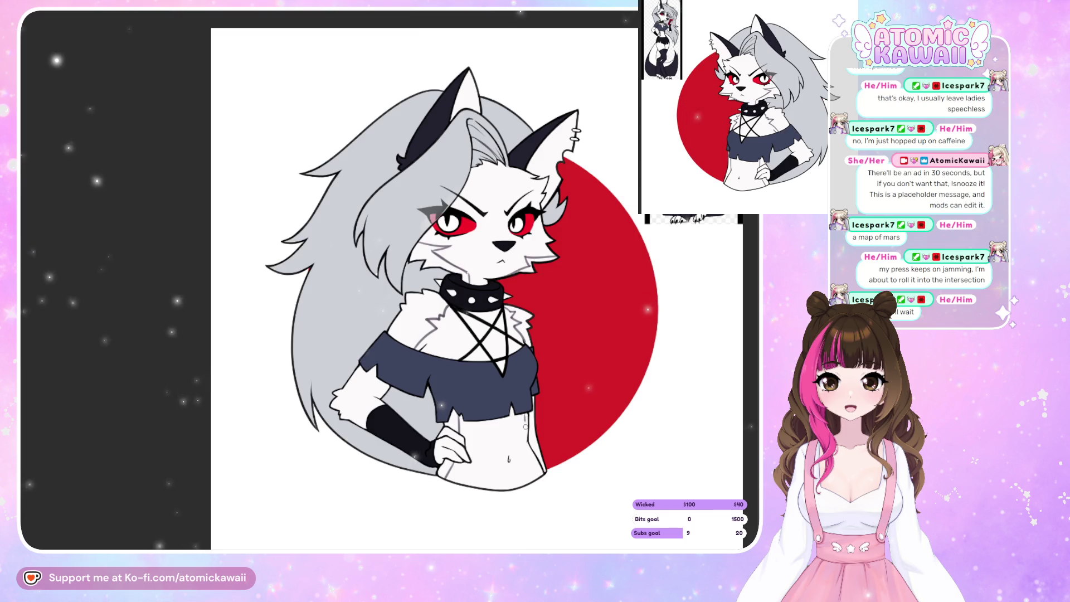
- Brush grey fur shading across the shoulder, chest and hip beside the hand
{"action": "key", "text": "m"}
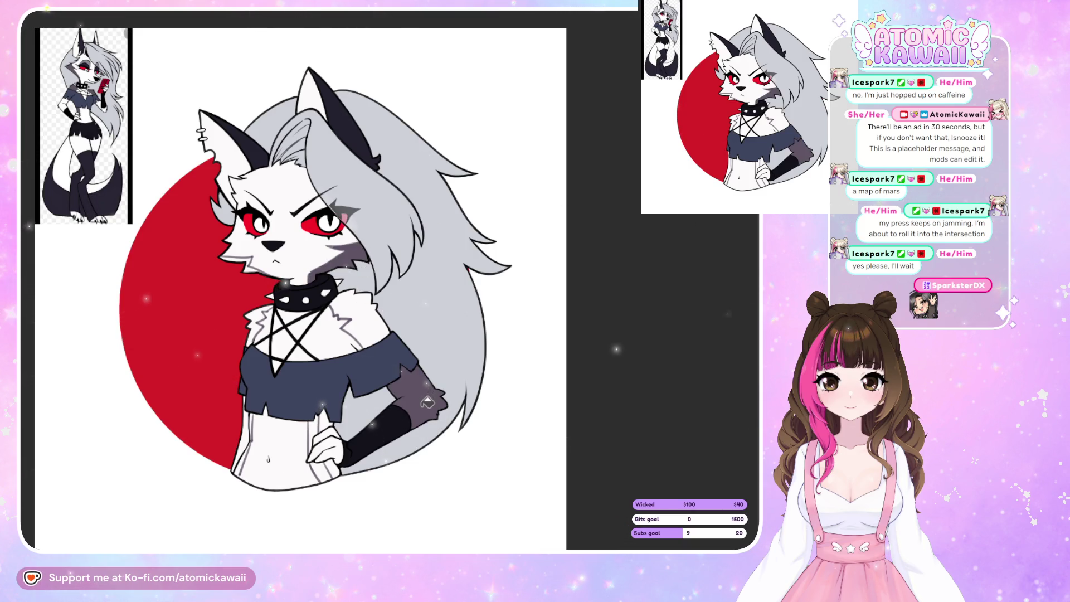
{"action": "left_click_drag", "start_coordinate": [334, 293], "coordinate": [385, 342]}
{"action": "left_click_drag", "start_coordinate": [258, 312], "coordinate": [262, 342]}
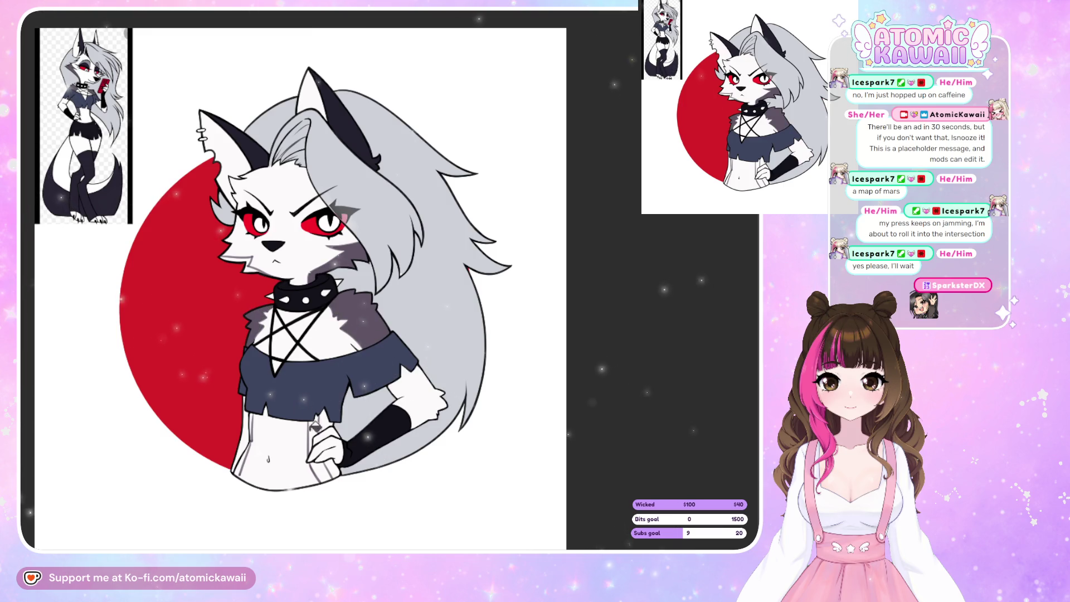
{"action": "mouse_move", "coordinate": [334, 459]}
{"action": "left_mouse_down"}
{"action": "mouse_move", "coordinate": [317, 480]}
{"action": "mouse_move", "coordinate": [327, 441]}
{"action": "left_mouse_up"}
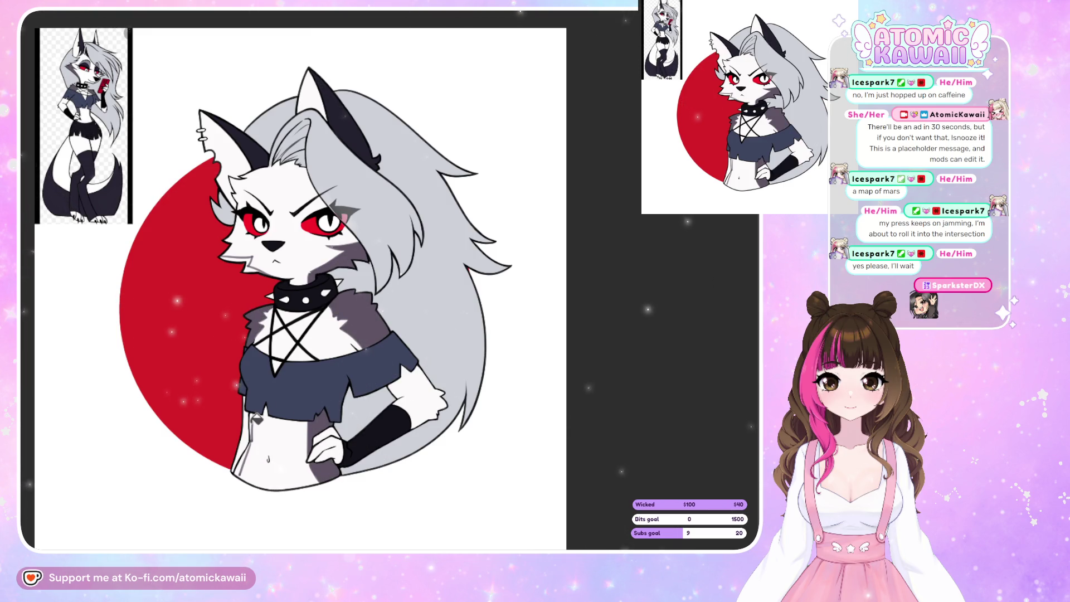
{"action": "key", "text": "h"}
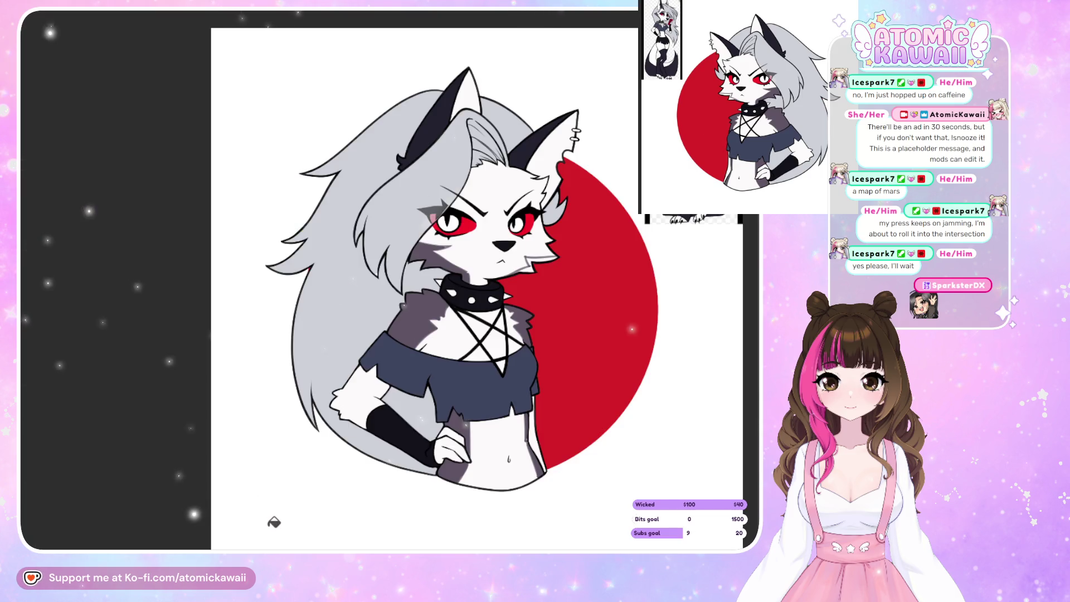
{"action": "key", "text": "h"}
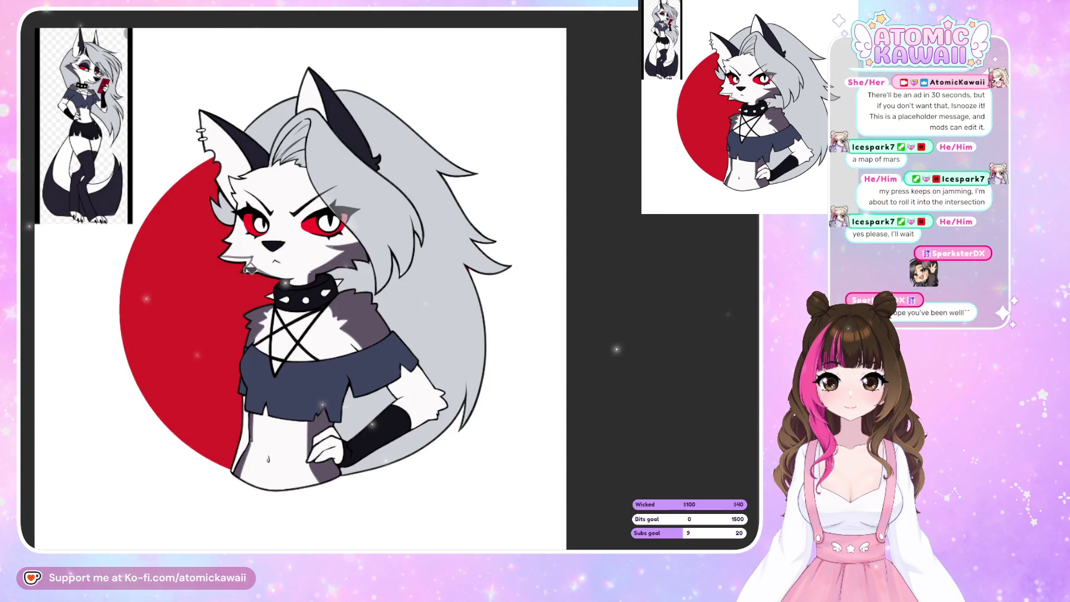
{"action": "key", "text": "h"}
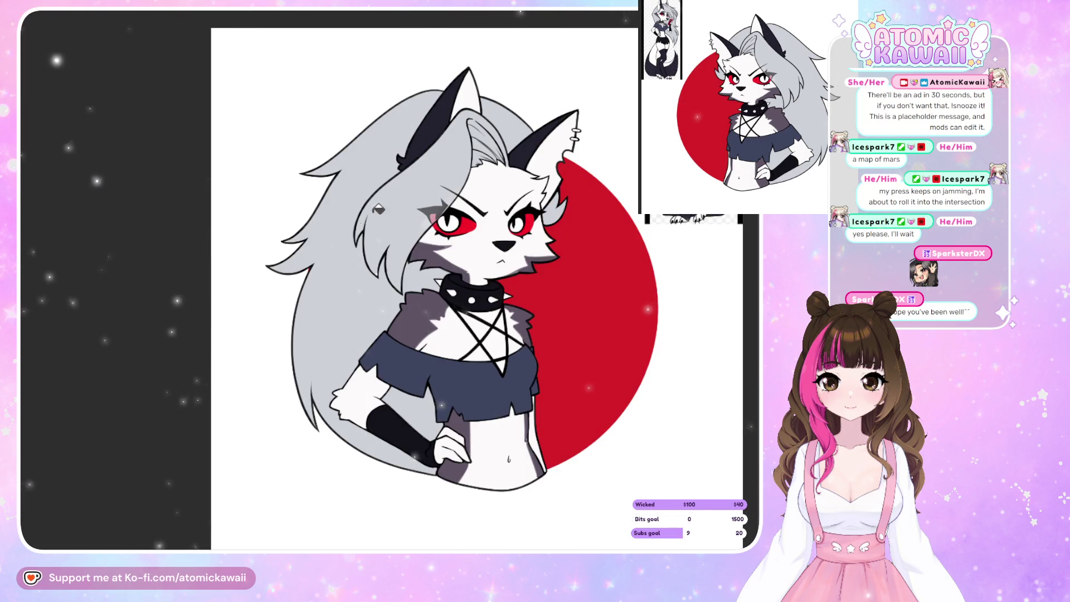
{"action": "scroll", "coordinate": [585, 273], "scroll_direction": "up", "scroll_amount": 5}
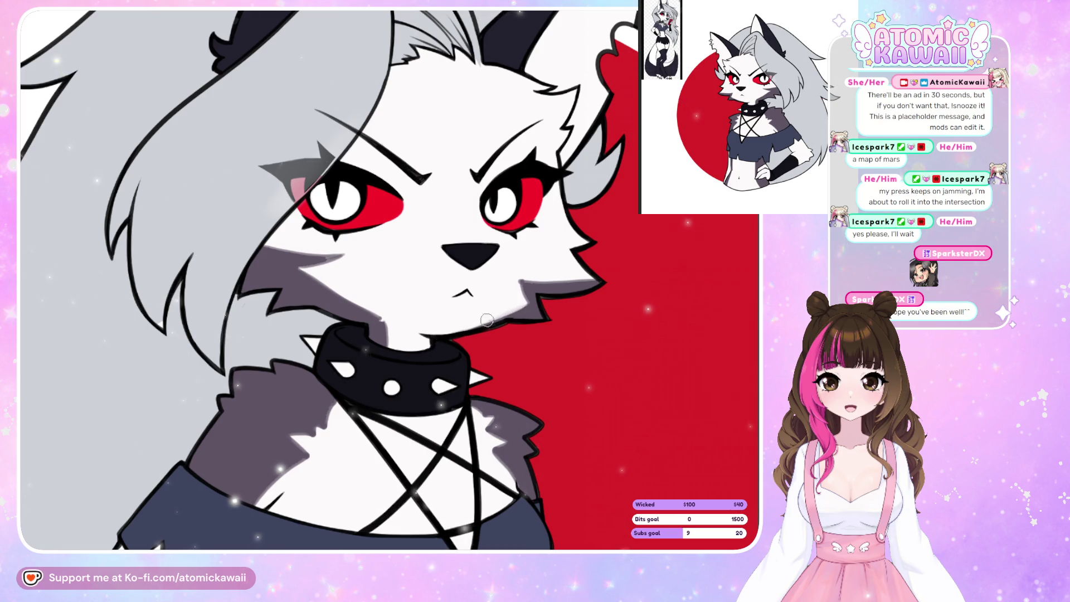
- Replace a darker cheek stroke with a lighter grey stroke along the cheek and neck shading
{"action": "key", "text": "h"}
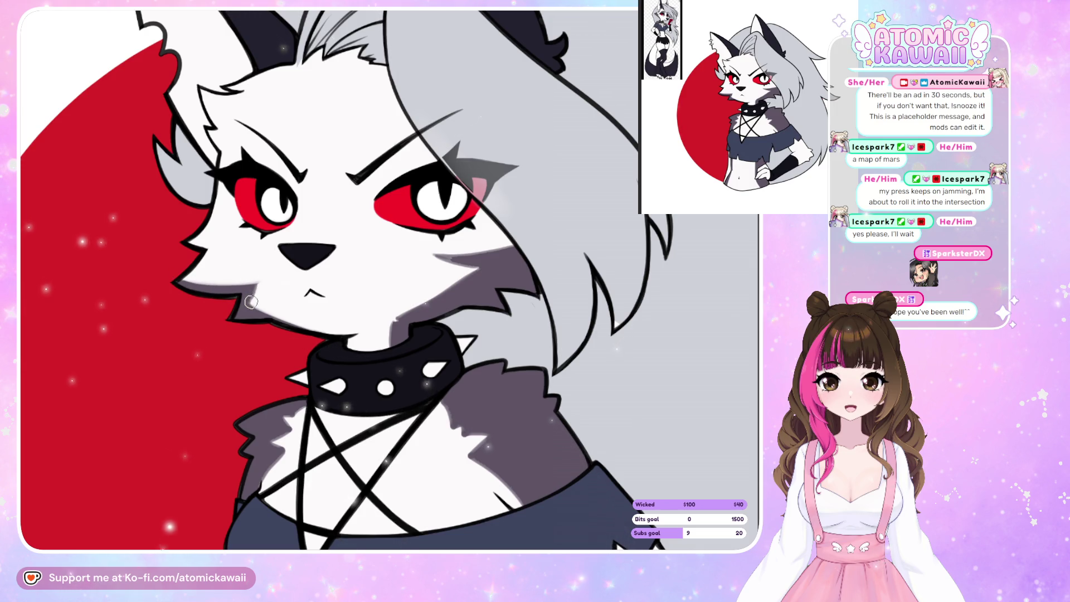
{"action": "key", "text": "h"}
{"action": "key", "text": "h"}
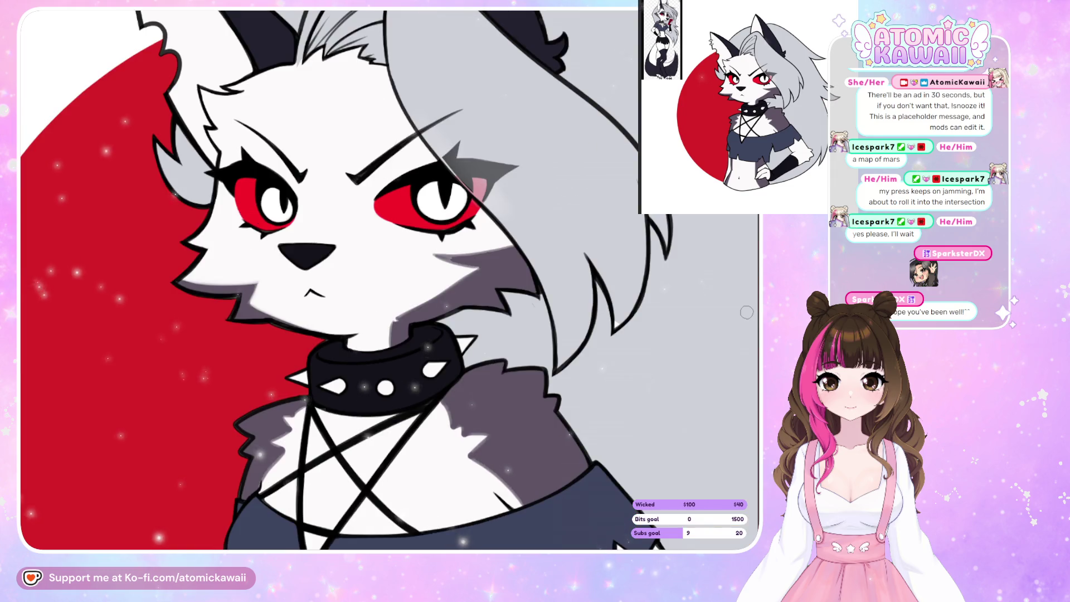
{"action": "key", "text": "h"}
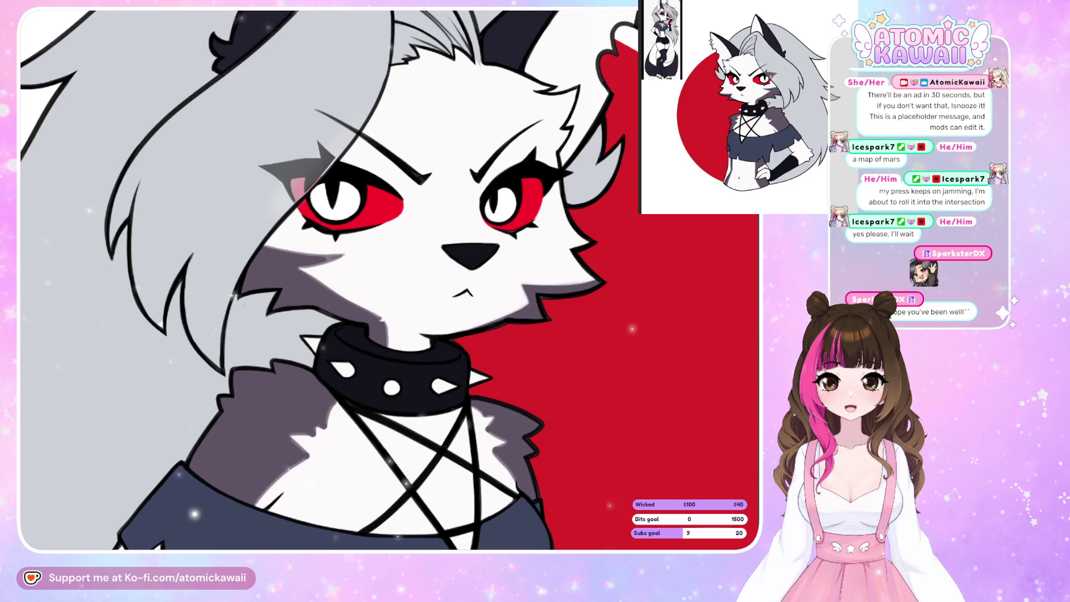
{"action": "key", "text": "h"}
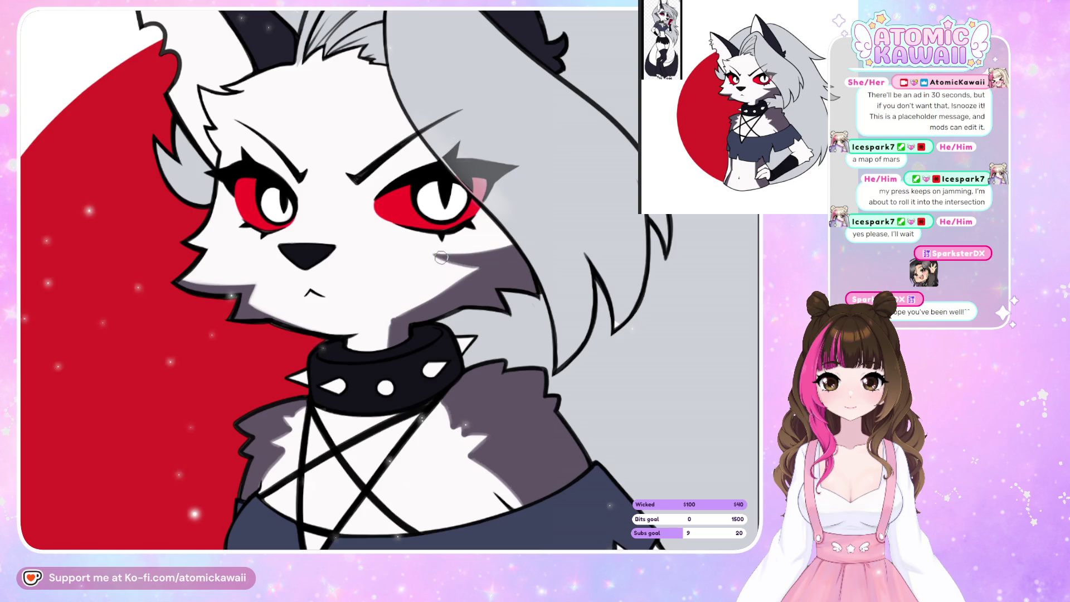
{"action": "left_click_drag", "start_coordinate": [441, 257], "coordinate": [498, 266]}
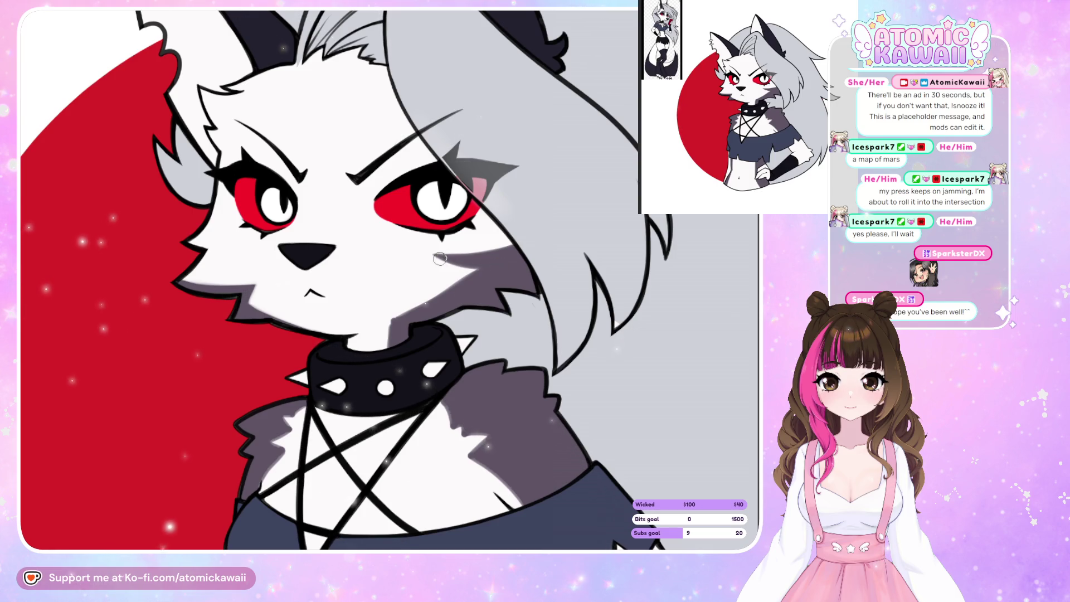
{"action": "key", "text": "ctrl+z"}
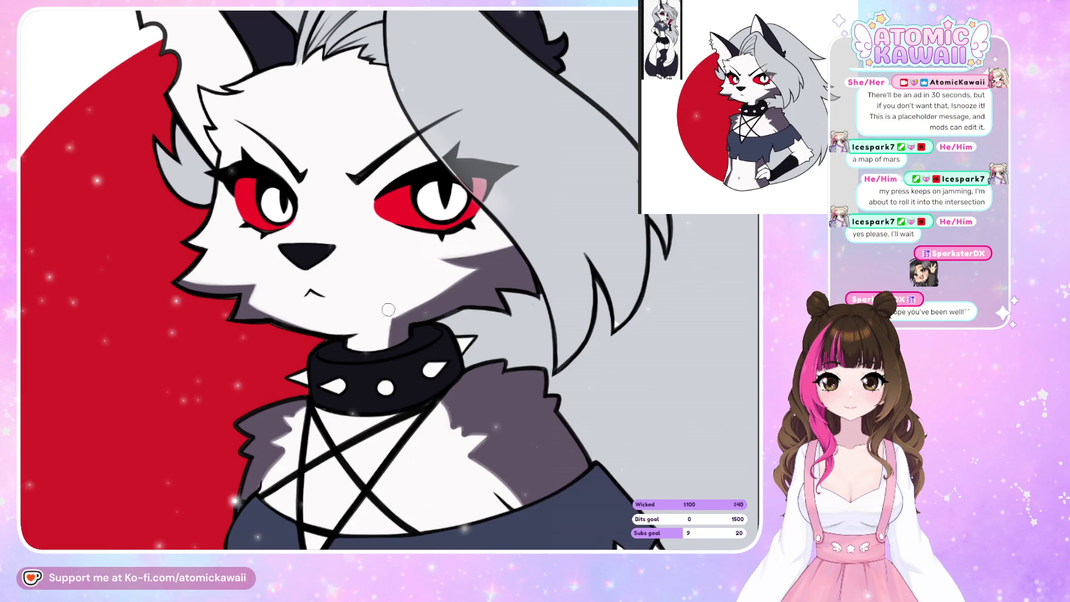
{"action": "left_click_drag", "start_coordinate": [401, 315], "coordinate": [469, 278]}
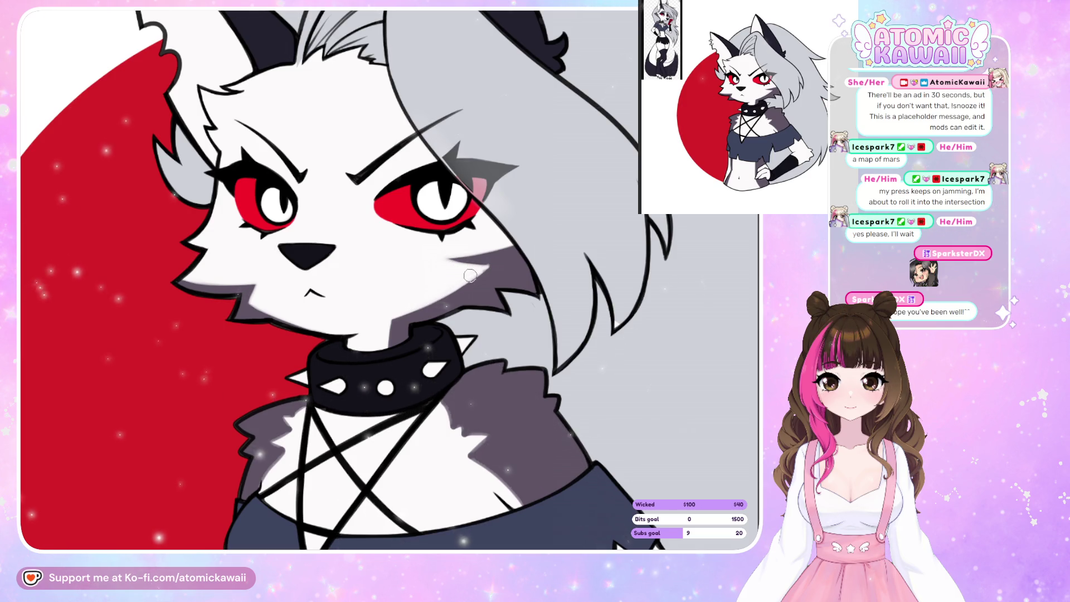
{"action": "key", "text": "h"}
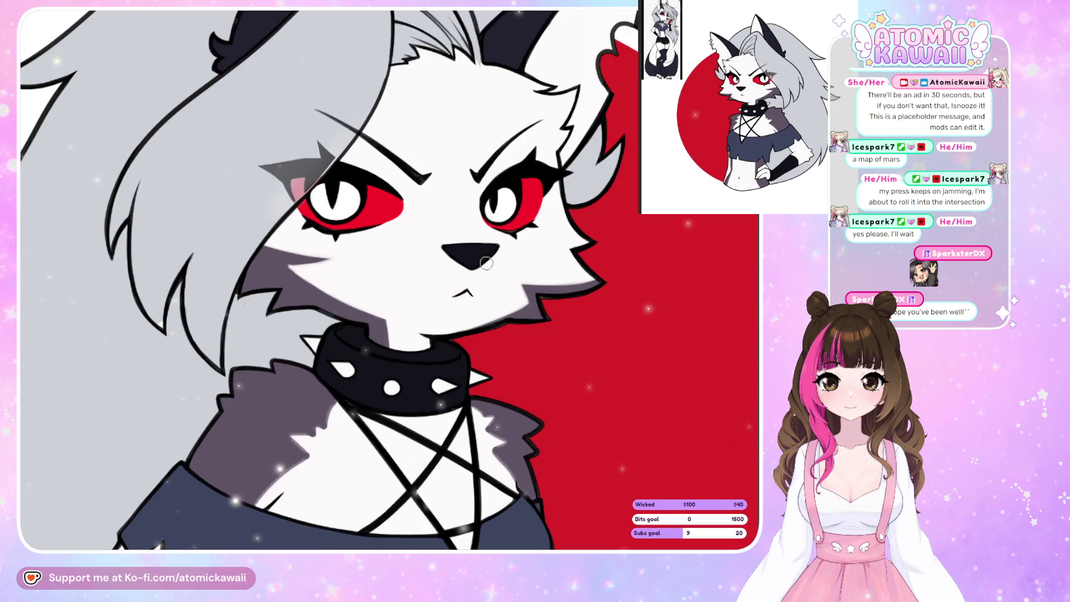
{"action": "key", "text": "h"}
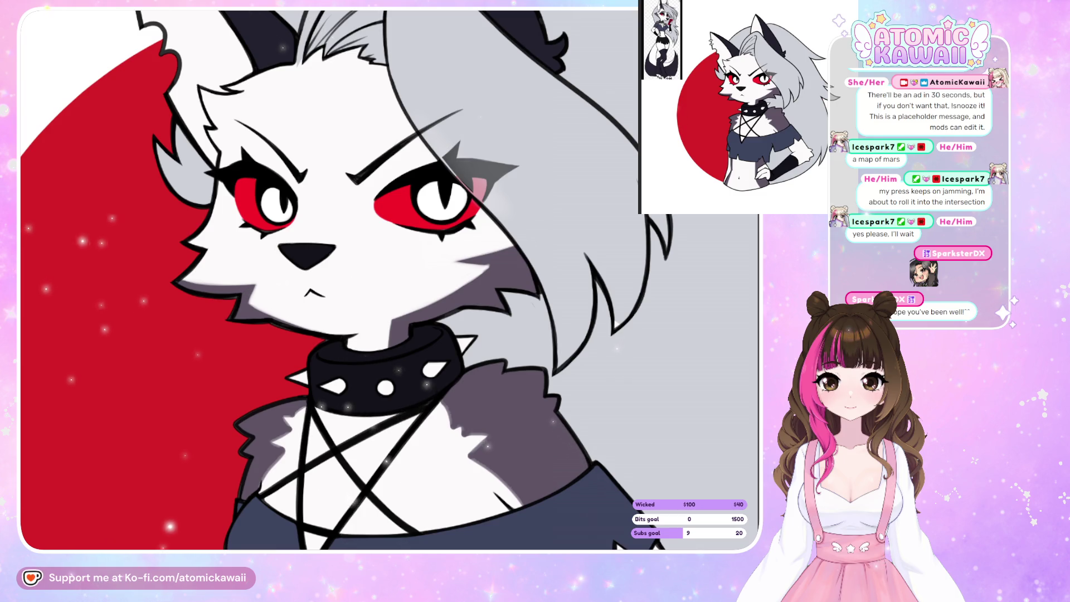
- Add a short grey shading streak across the cheek, discarding a stray stroke
{"action": "left_click_drag", "start_coordinate": [435, 262], "coordinate": [505, 251]}
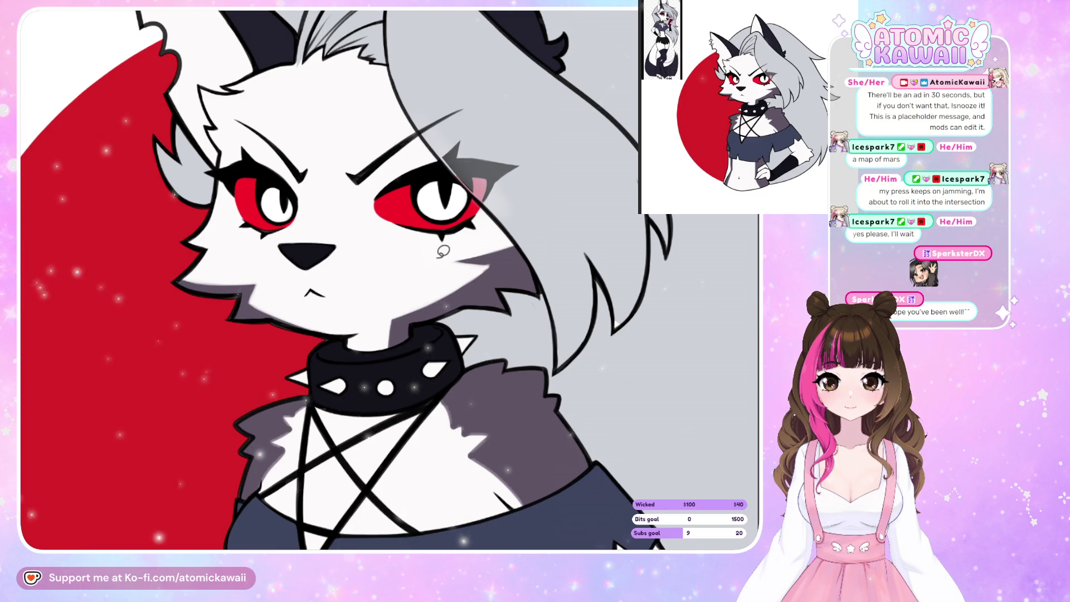
{"action": "key", "text": "ctrl+z"}
{"action": "key", "text": "h"}
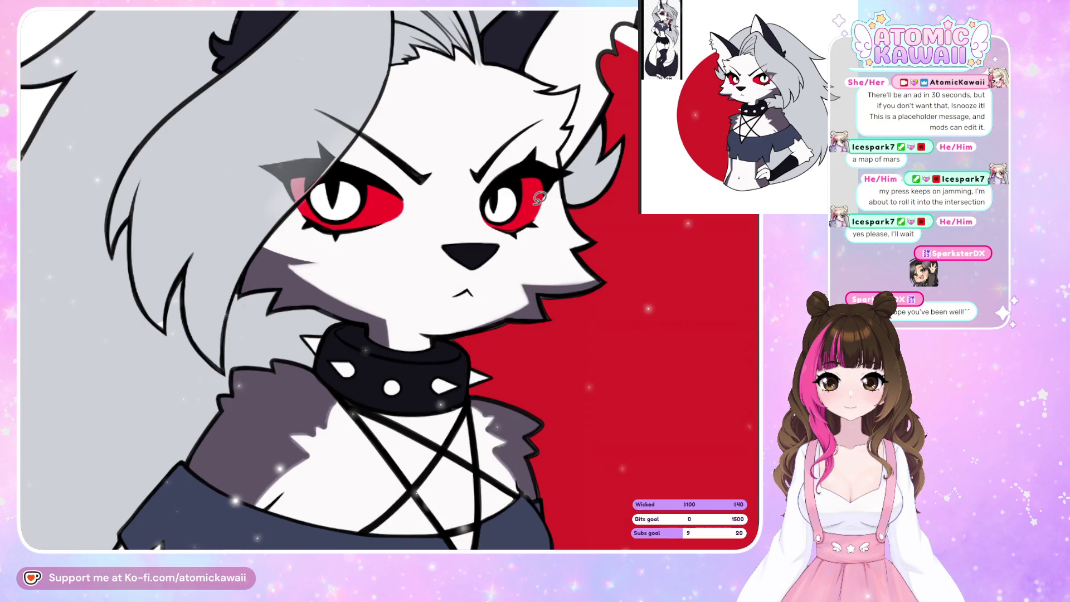
{"action": "key", "text": "h"}
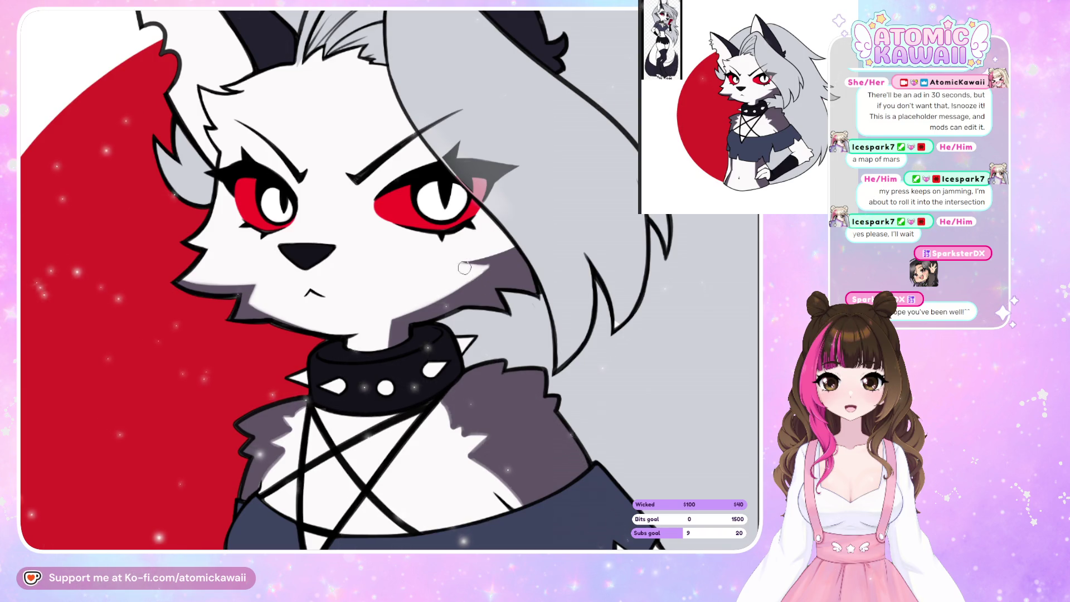
{"action": "mouse_move", "coordinate": [460, 271]}
{"action": "left_mouse_down"}
{"action": "mouse_move", "coordinate": [480, 267]}
{"action": "mouse_move", "coordinate": [448, 269]}
{"action": "mouse_move", "coordinate": [485, 273]}
{"action": "left_mouse_up"}
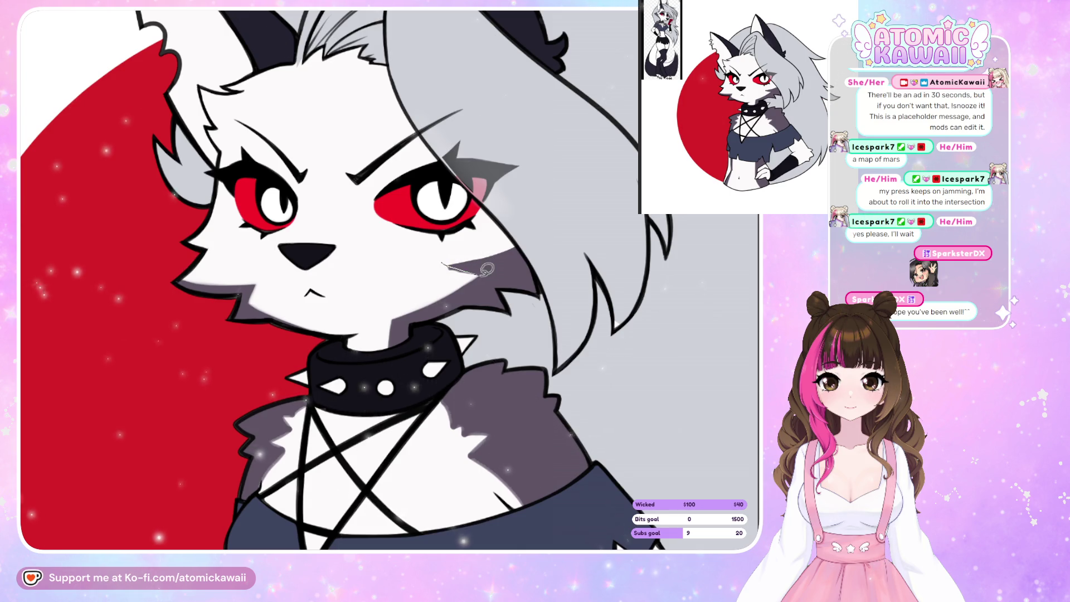
{"action": "key", "text": "h"}
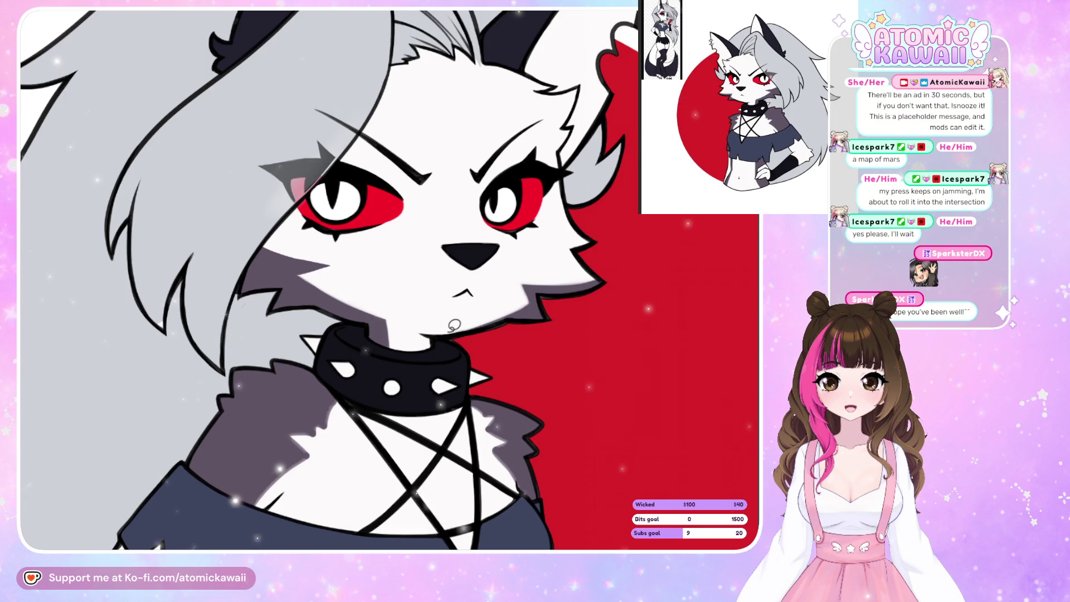
{"action": "key", "text": "h"}
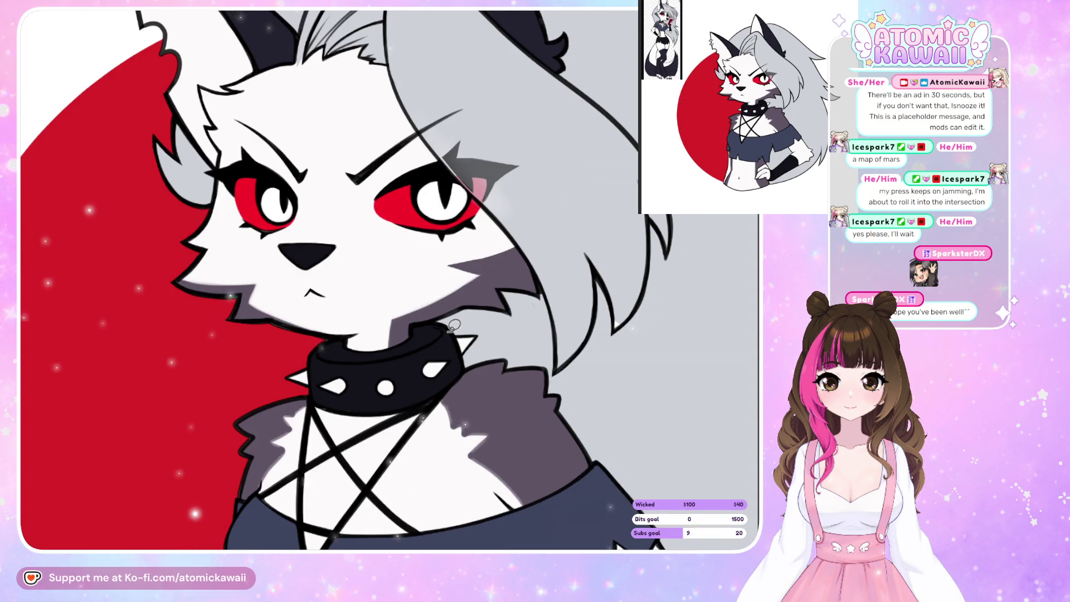
{"action": "key", "text": "h"}
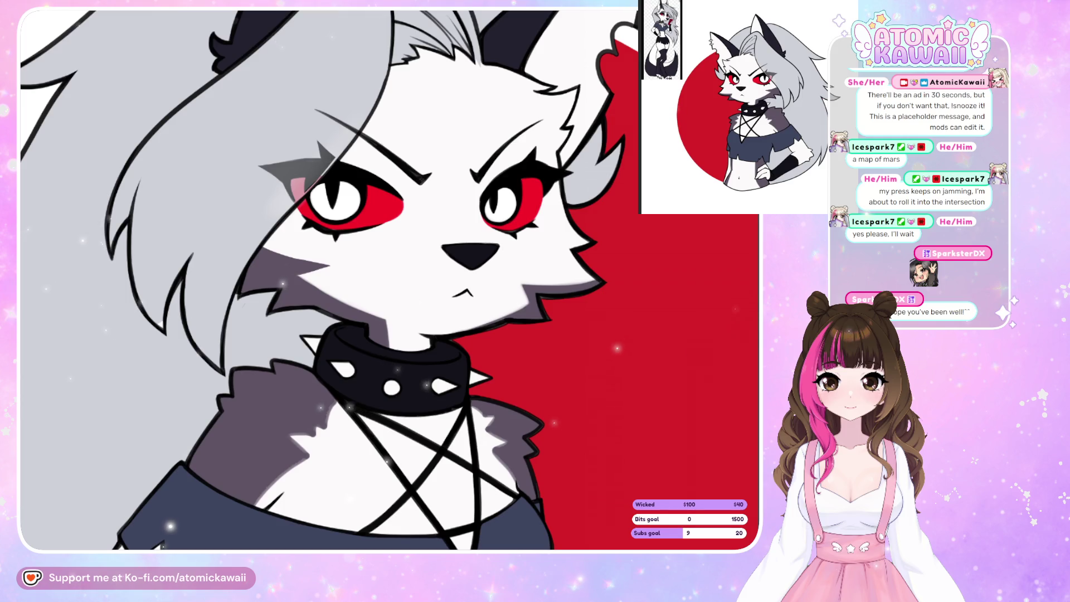
{"action": "scroll", "coordinate": [328, 278], "scroll_direction": "down", "scroll_amount": 3}
- Paint white over the grey fur below the collar and beside the pentagram
{"action": "mouse_move", "coordinate": [336, 256]}
{"action": "left_mouse_down"}
{"action": "mouse_move", "coordinate": [303, 281]}
{"action": "mouse_move", "coordinate": [325, 307]}
{"action": "left_mouse_up"}
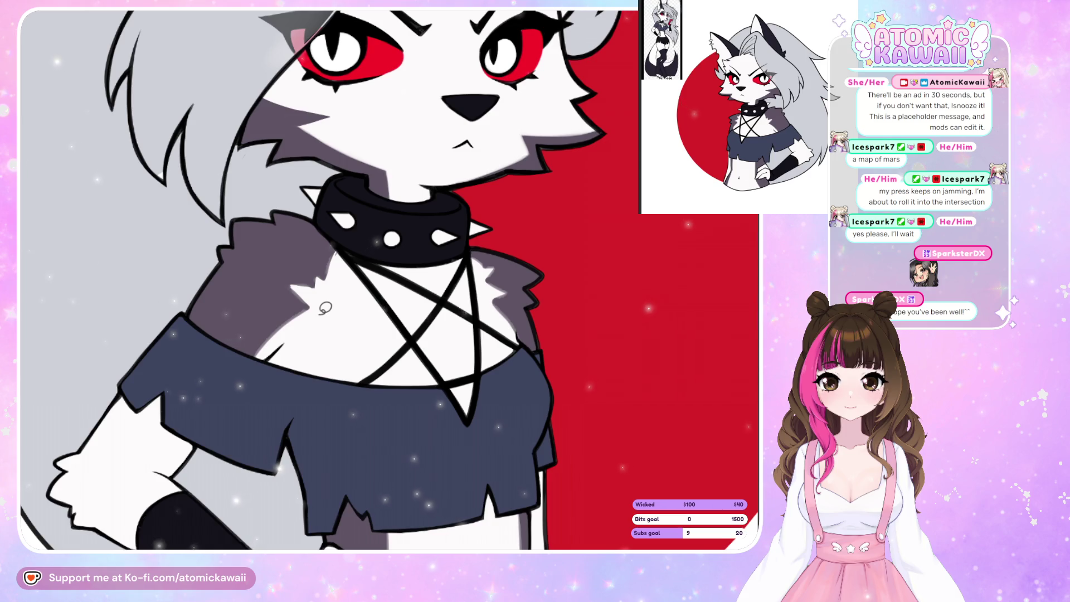
{"action": "key", "text": "m"}
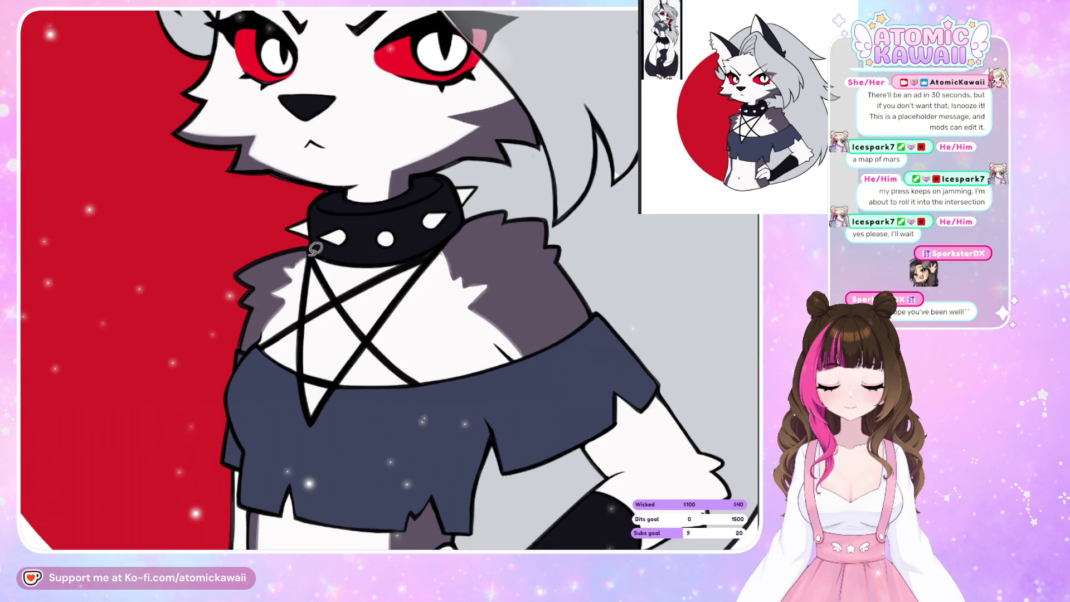
{"action": "mouse_move", "coordinate": [301, 260]}
{"action": "left_mouse_down"}
{"action": "mouse_move", "coordinate": [281, 285]}
{"action": "mouse_move", "coordinate": [287, 299]}
{"action": "left_mouse_up"}
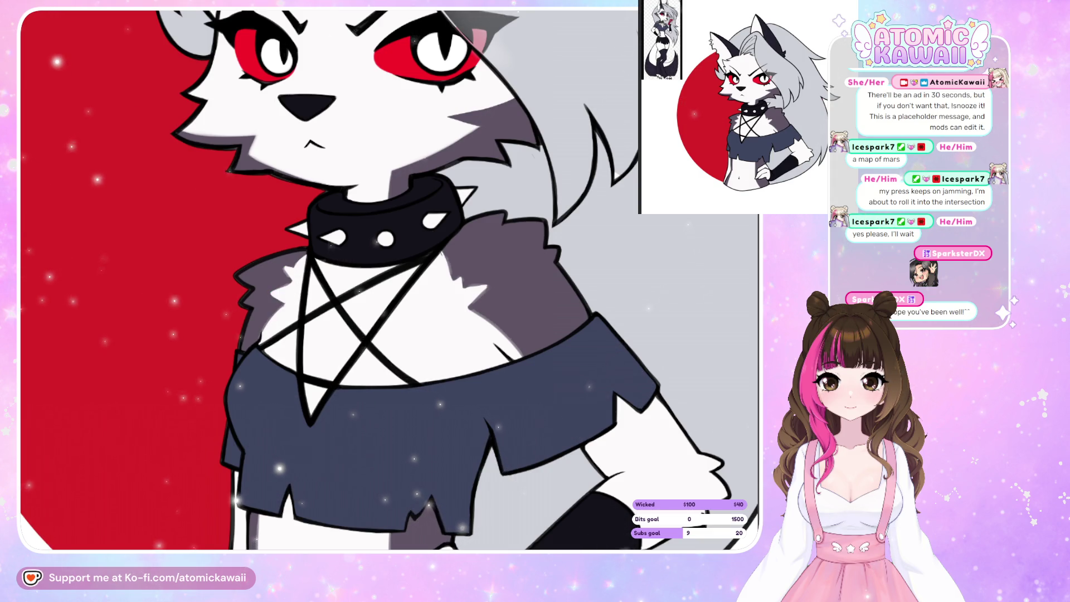
{"action": "key", "text": "m"}
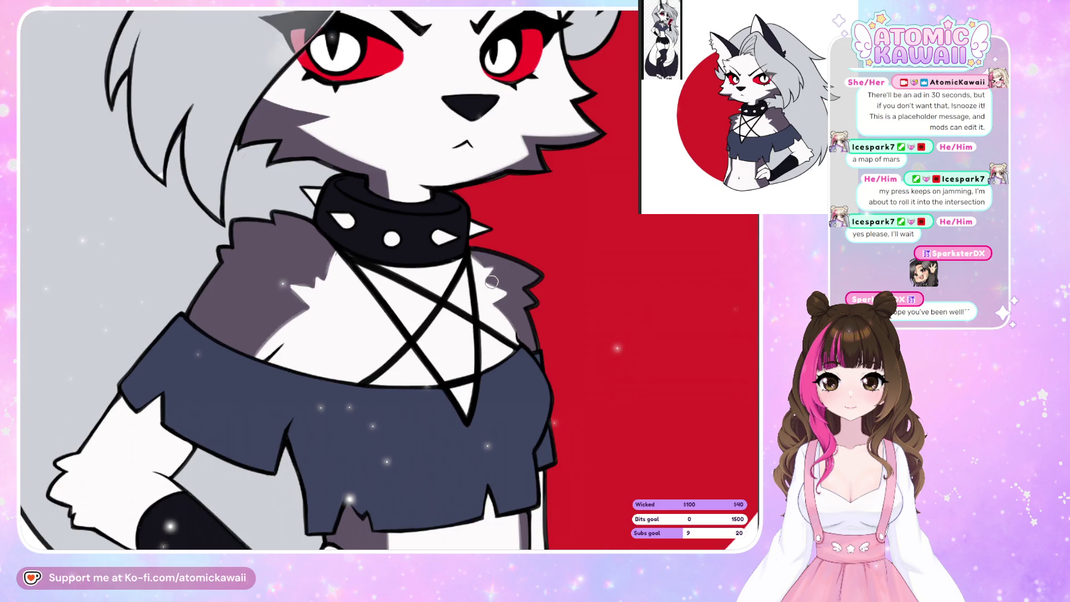
{"action": "key", "text": "m"}
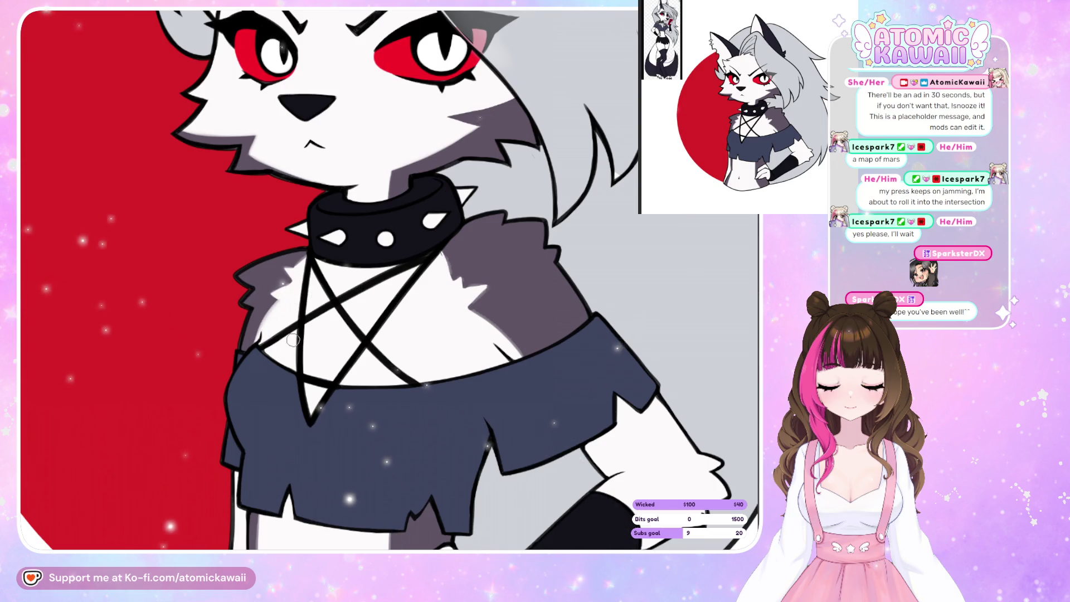
{"action": "key", "text": "m"}
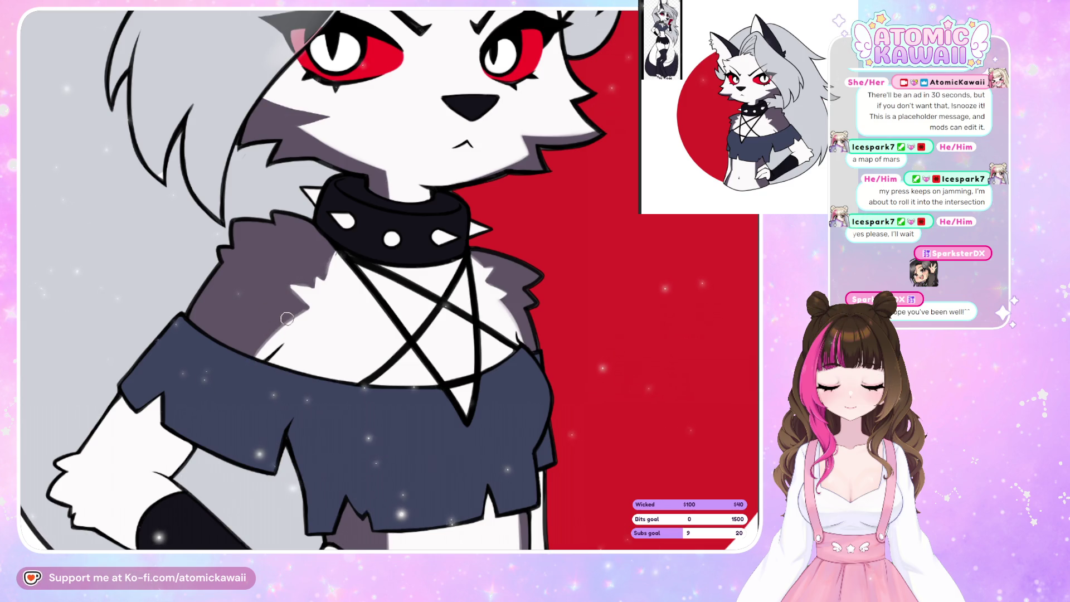
{"action": "key", "text": "m"}
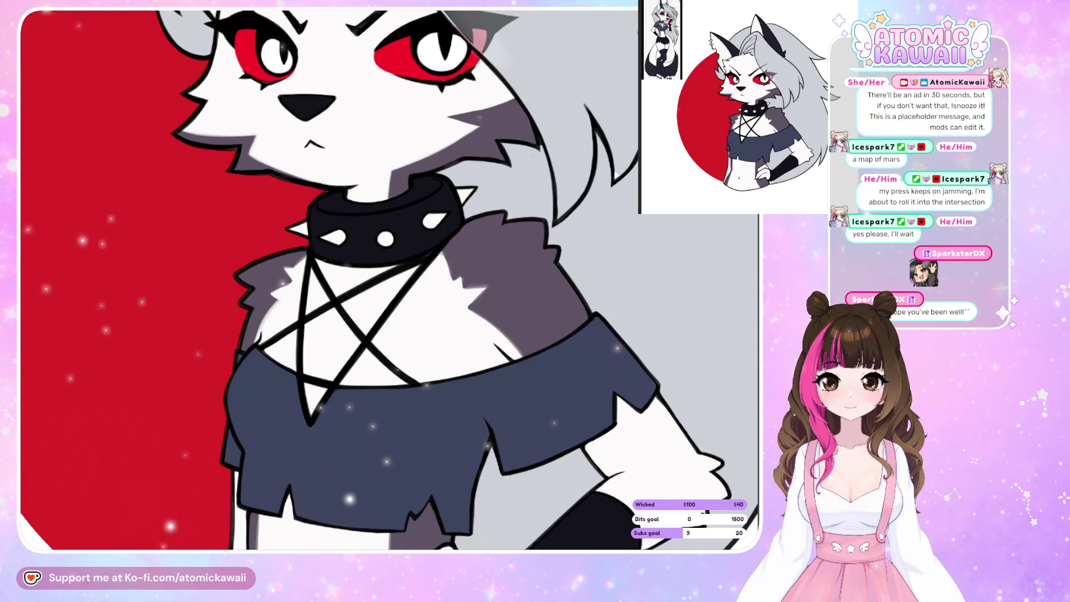
{"action": "key", "text": "m"}
{"action": "key", "text": "m"}
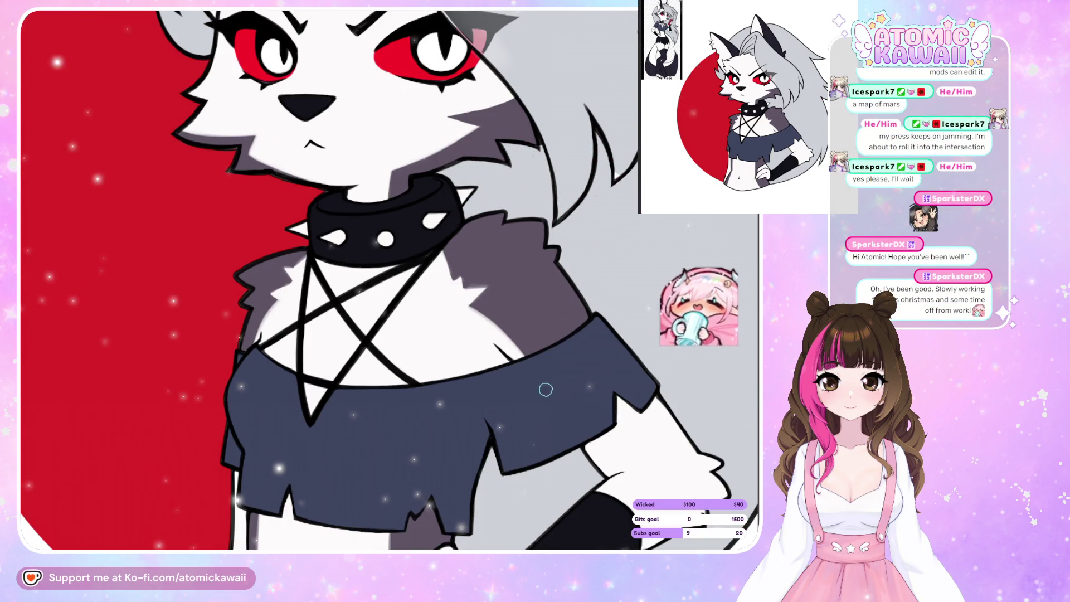
{"action": "key", "text": "m"}
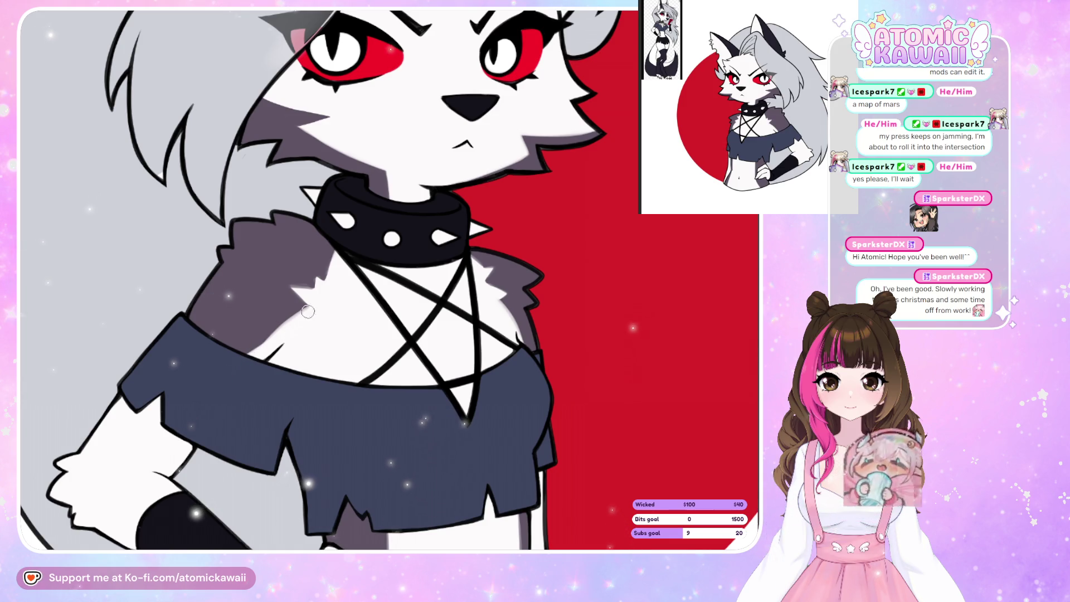
{"action": "key", "text": "m"}
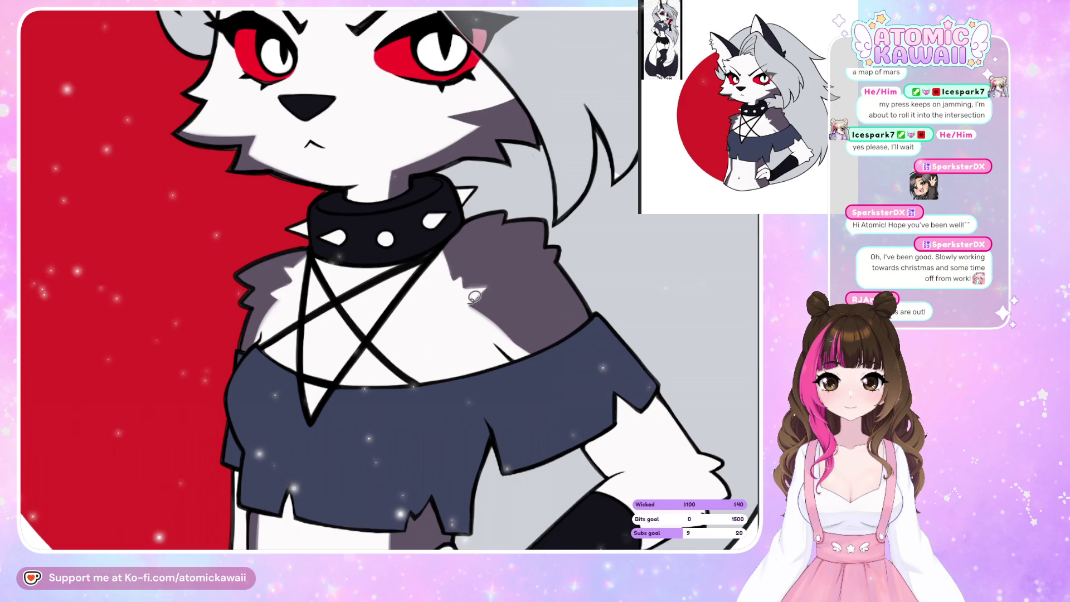
- Trace outline strokes near the shirt's top edge and over the shoulder fur
{"action": "left_click_drag", "start_coordinate": [466, 304], "coordinate": [543, 307]}
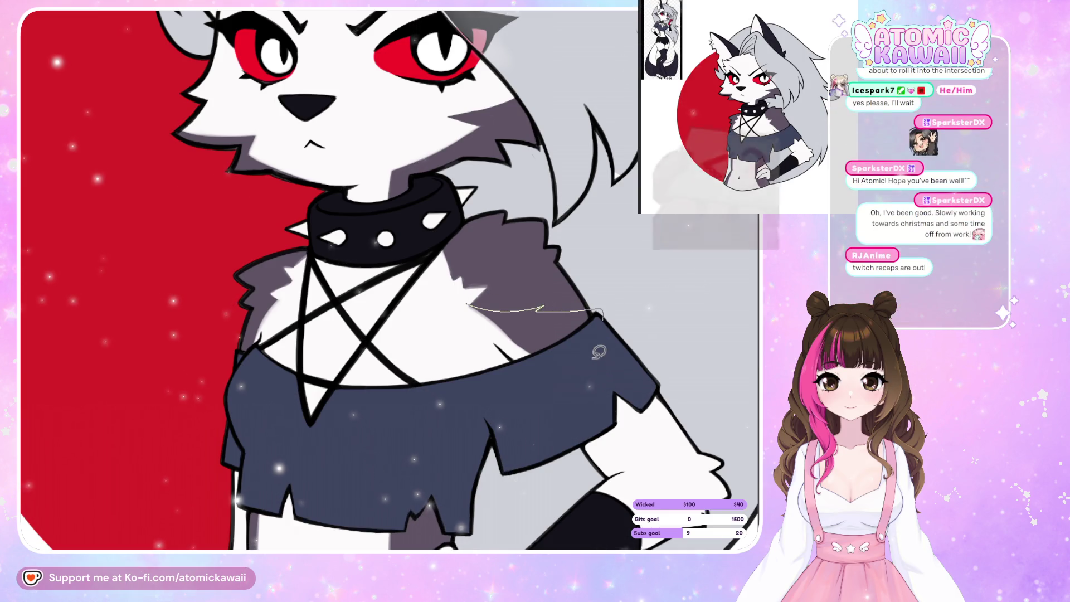
{"action": "key", "text": "h"}
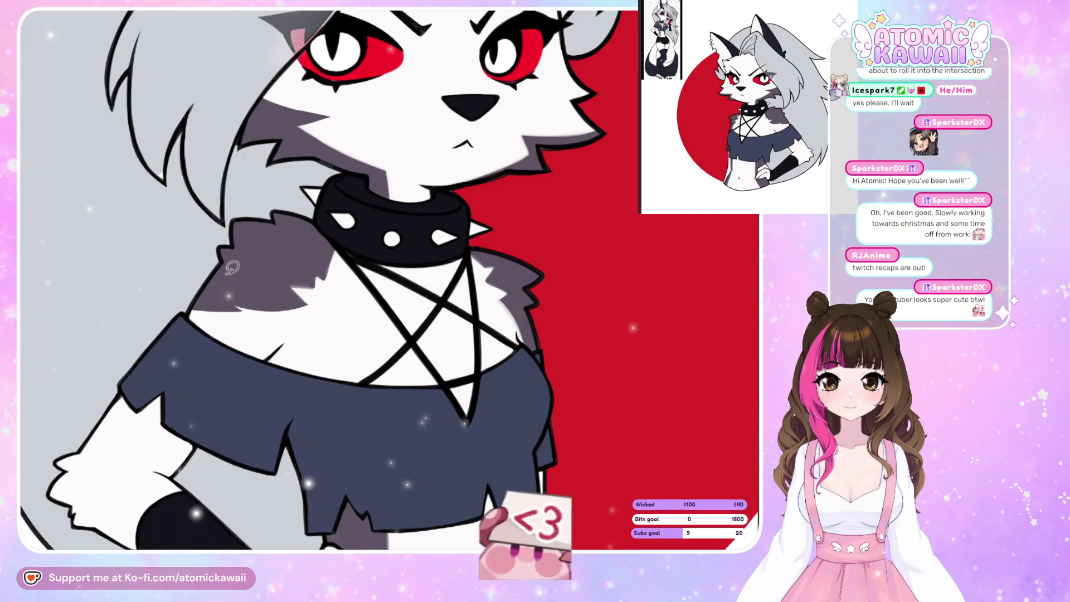
{"action": "mouse_move", "coordinate": [221, 262]}
{"action": "left_mouse_down"}
{"action": "mouse_move", "coordinate": [301, 324]}
{"action": "mouse_move", "coordinate": [251, 334]}
{"action": "mouse_move", "coordinate": [223, 268]}
{"action": "left_mouse_up"}
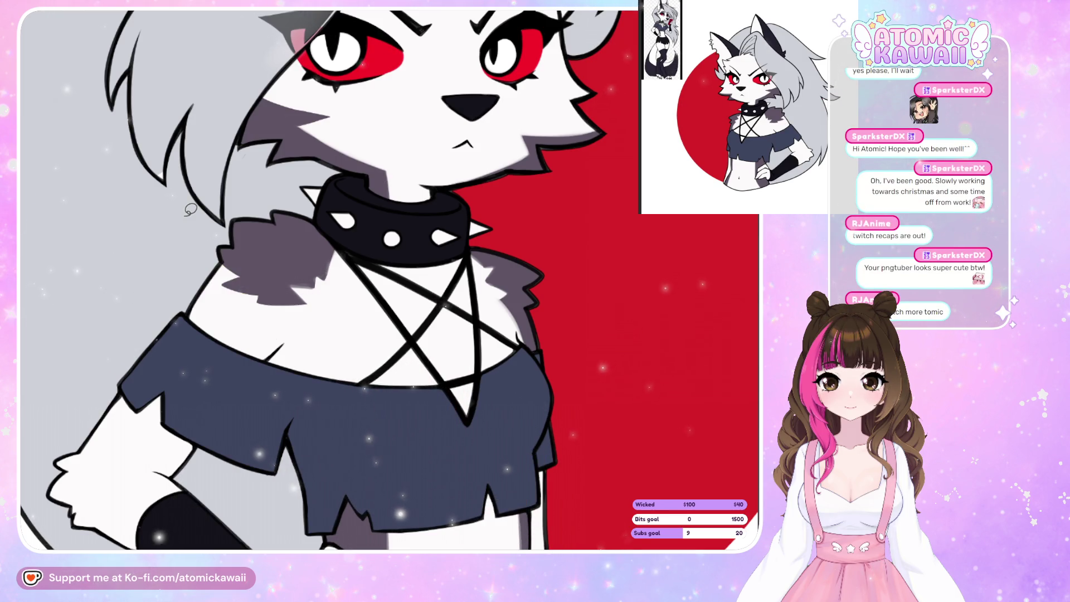
{"action": "key", "text": "h"}
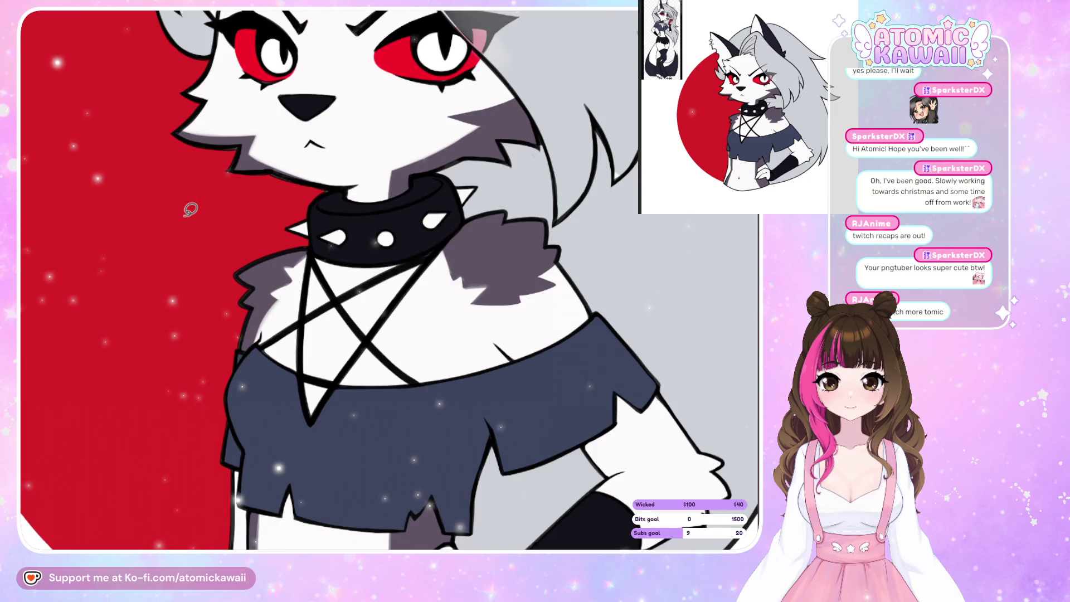
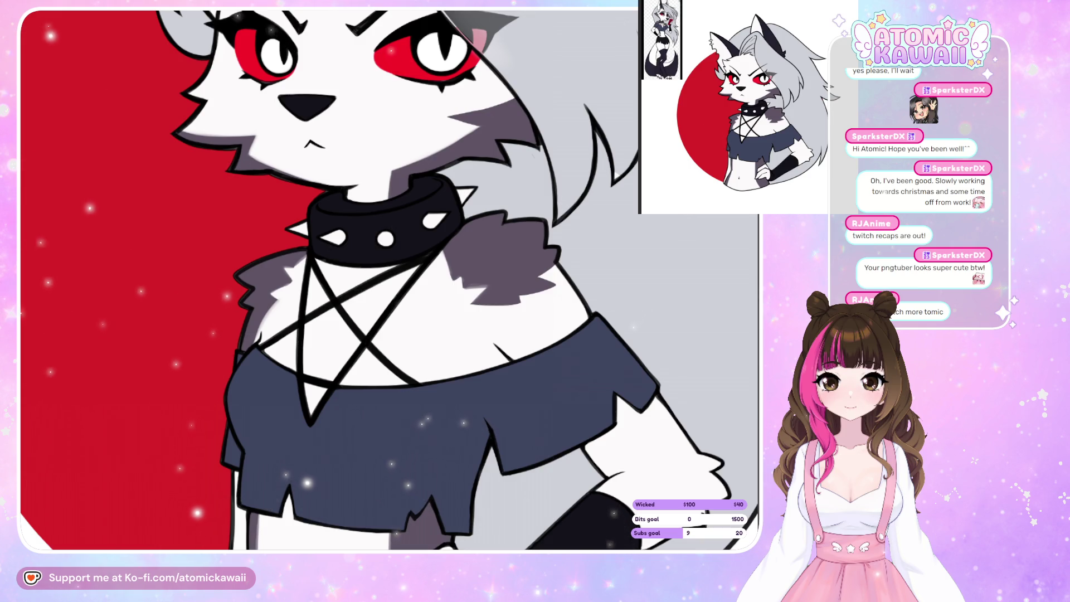
- Lasso-fill two purple shadow shapes on the shoulder fur, checking in mirrored view, then zoom out
{"action": "key", "text": "h"}
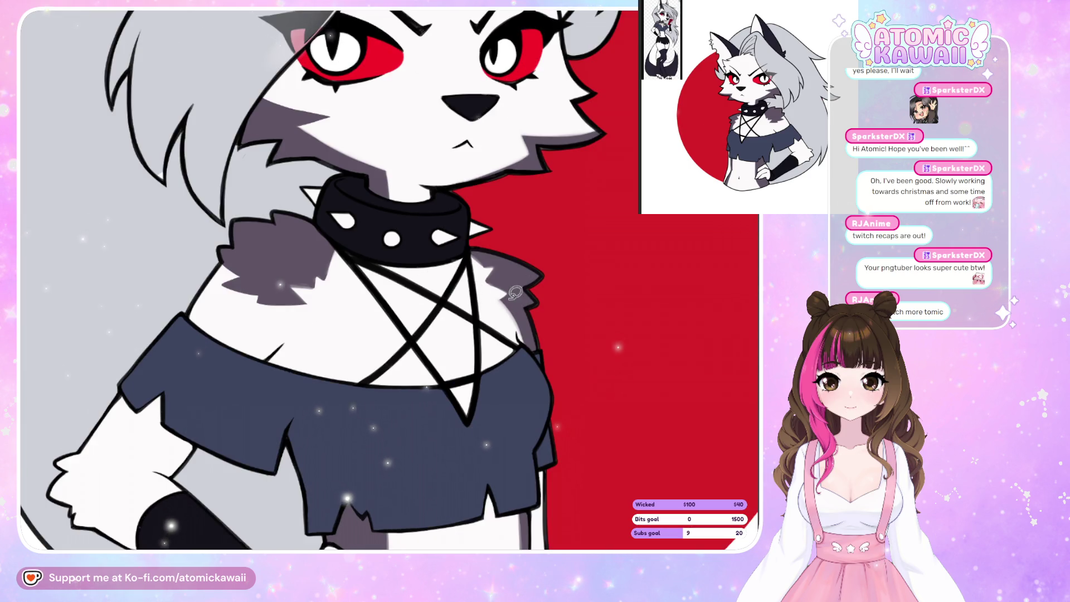
{"action": "key", "text": "h"}
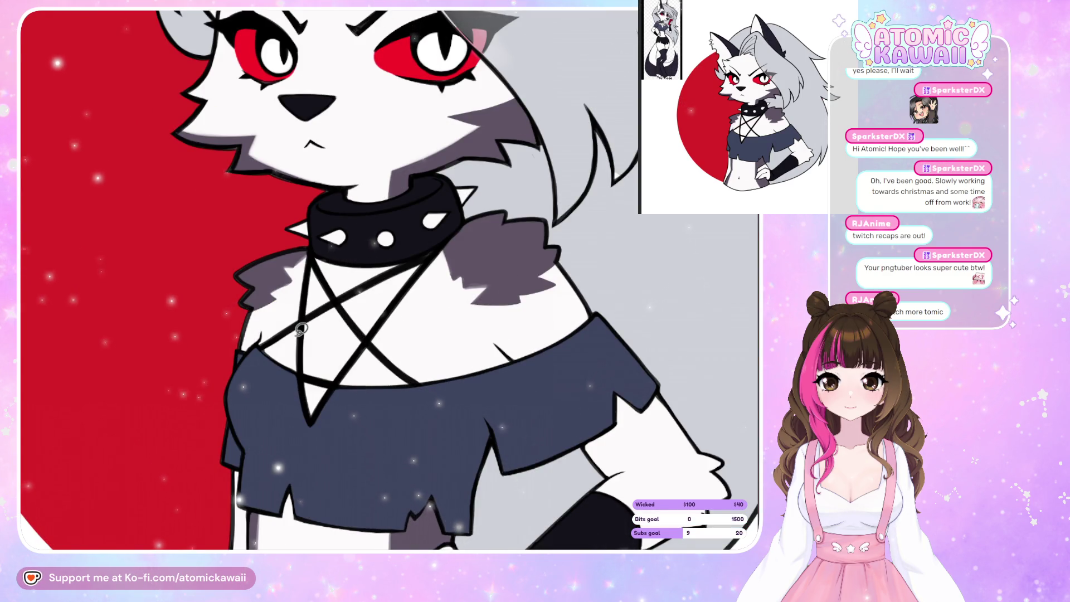
{"action": "key", "text": "h"}
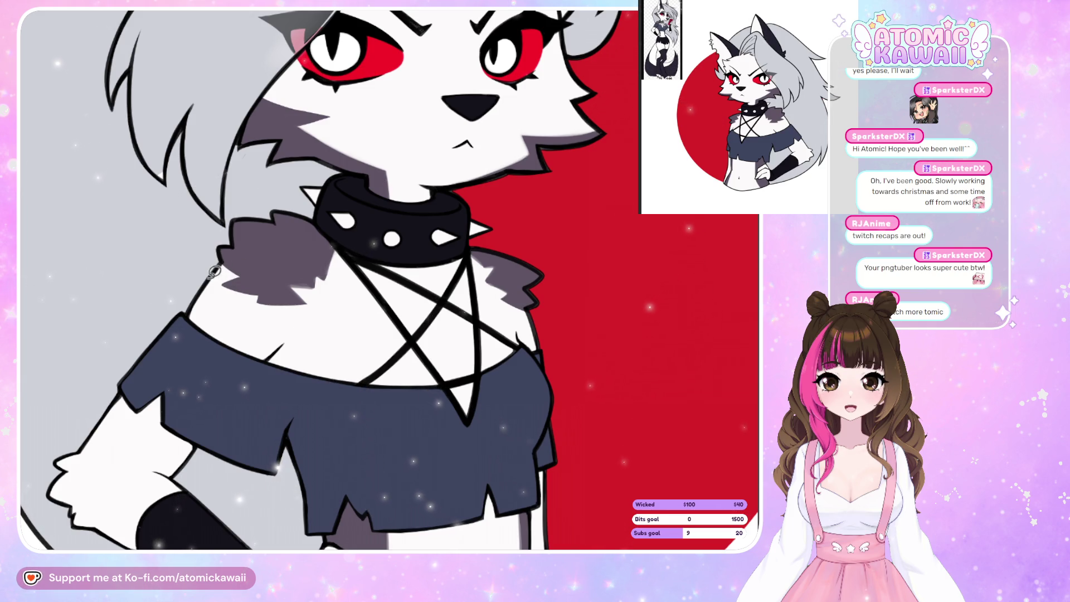
{"action": "left_click_drag", "start_coordinate": [237, 256], "coordinate": [228, 262]}
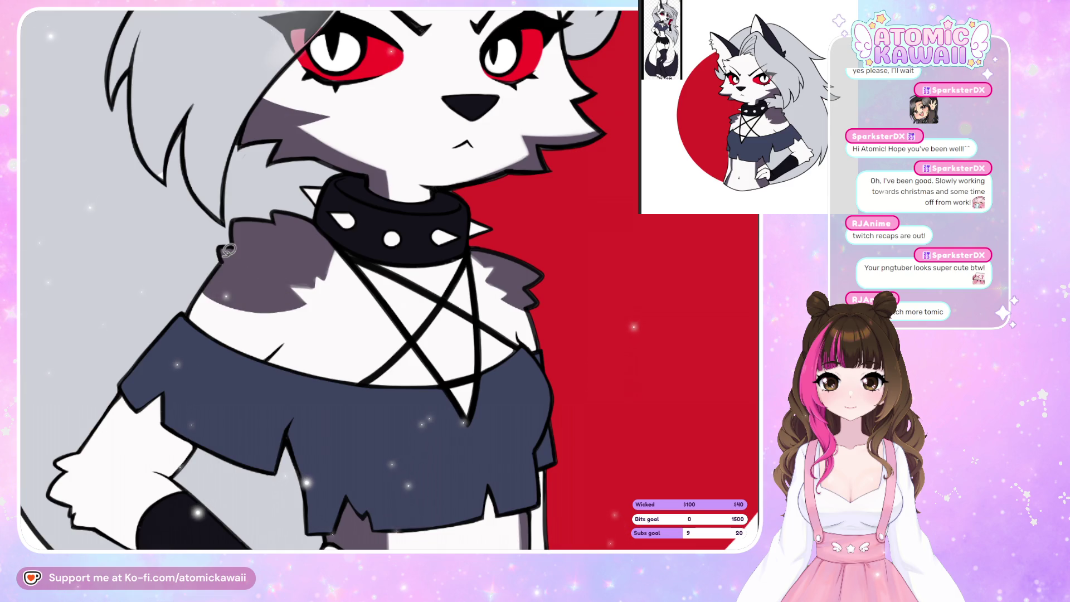
{"action": "key", "text": "h"}
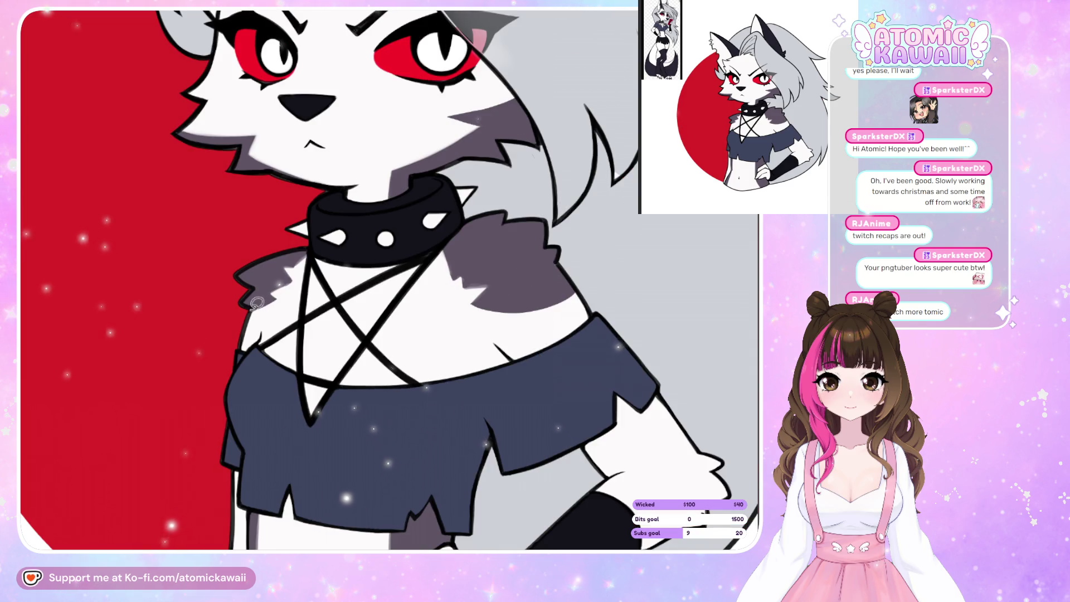
{"action": "mouse_move", "coordinate": [248, 328]}
{"action": "left_mouse_down"}
{"action": "mouse_move", "coordinate": [280, 294]}
{"action": "mouse_move", "coordinate": [249, 326]}
{"action": "left_mouse_up"}
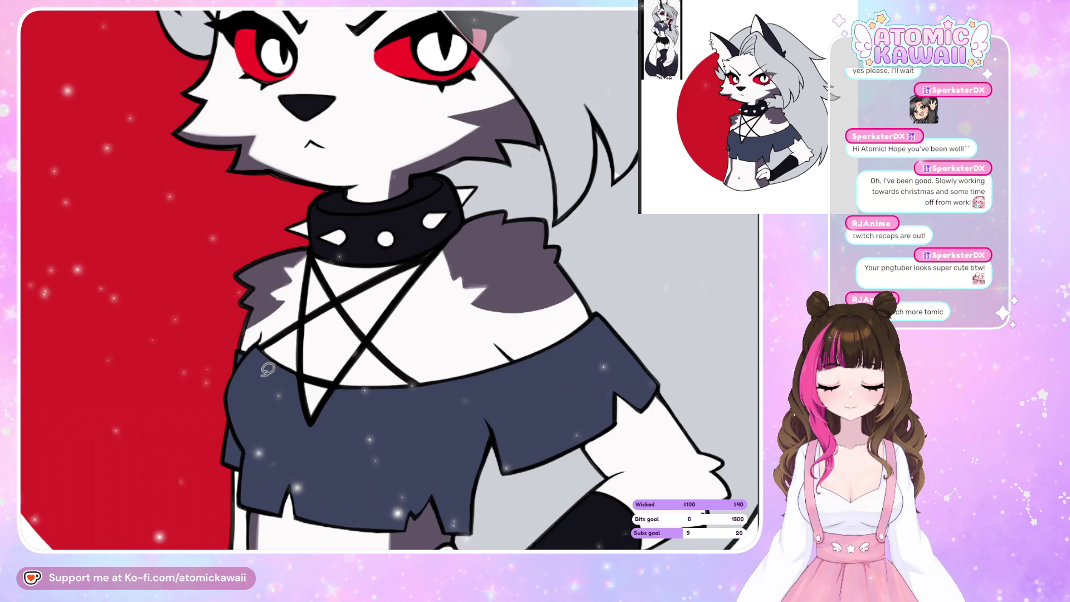
{"action": "key", "text": "h"}
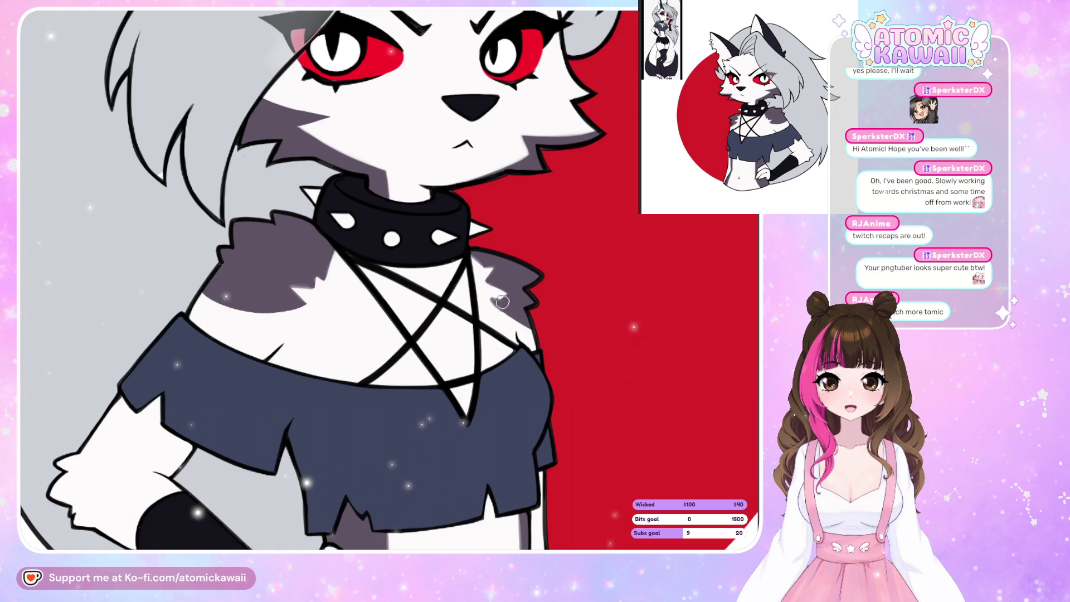
{"action": "key", "text": "h"}
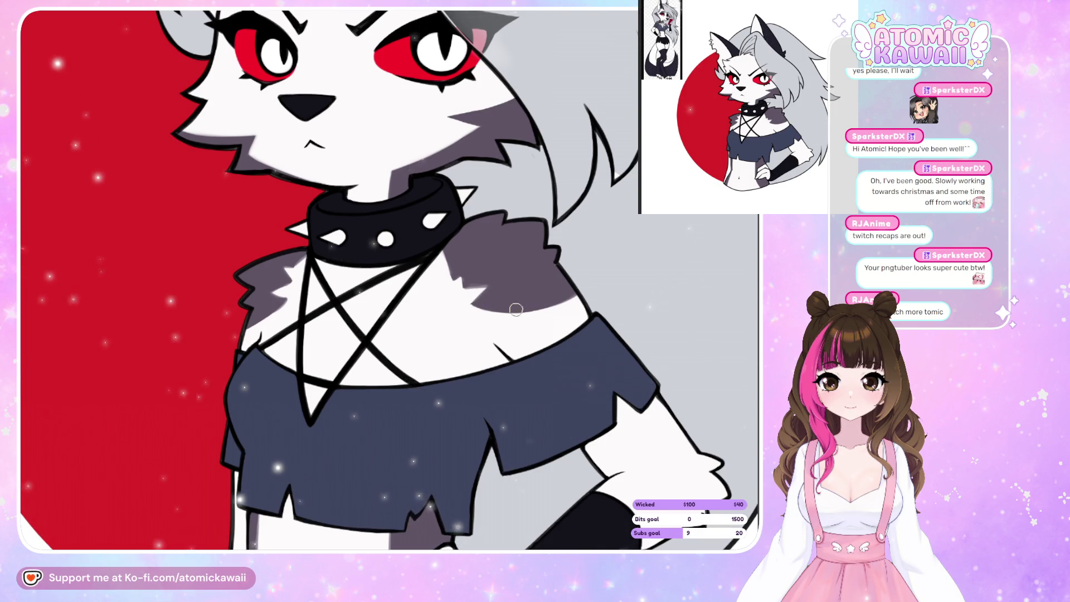
{"action": "key", "text": "h"}
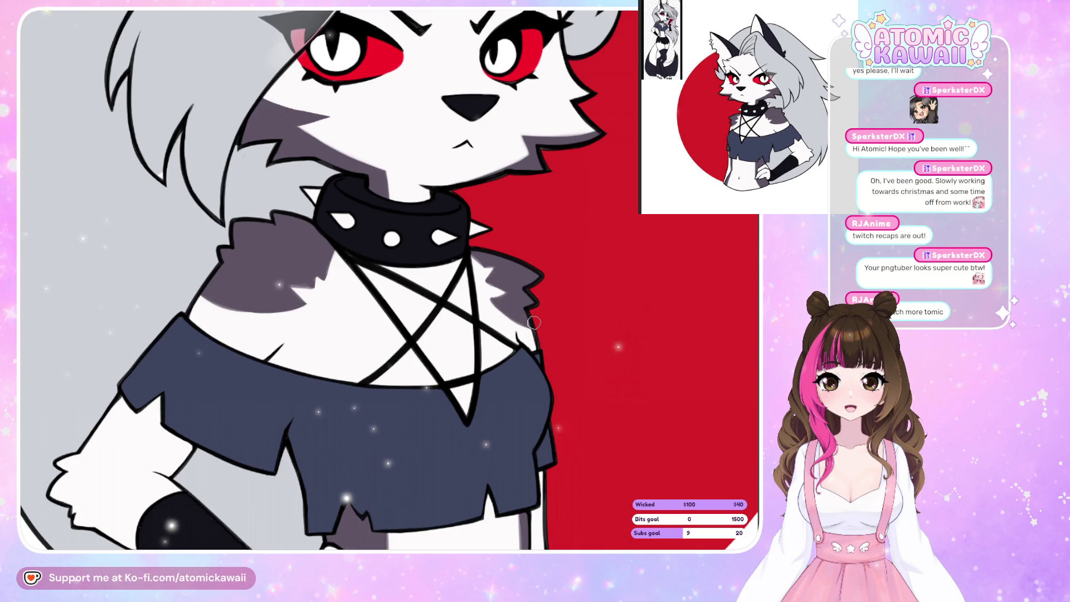
{"action": "key", "text": "ctrl+minus"}
{"action": "key", "text": "ctrl+minus"}
{"action": "key", "text": "ctrl+minus"}
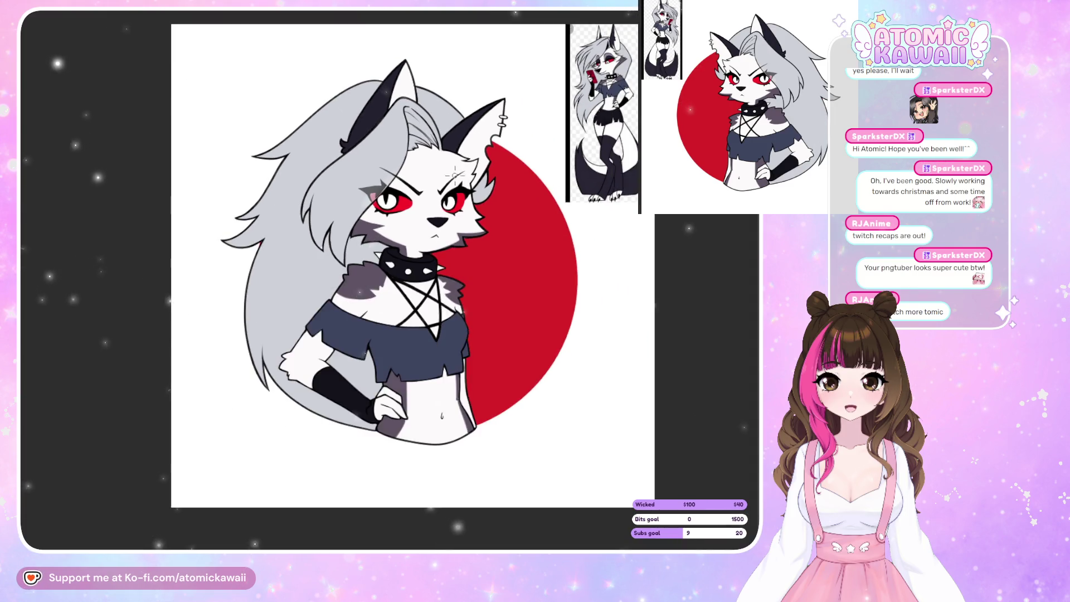
- Zoom in on the midriff and brush a lighter tone over the shaded band at the waist edge
{"action": "key", "text": "h"}
{"action": "key", "text": "ctrl+plus"}
{"action": "key", "text": "ctrl+plus"}
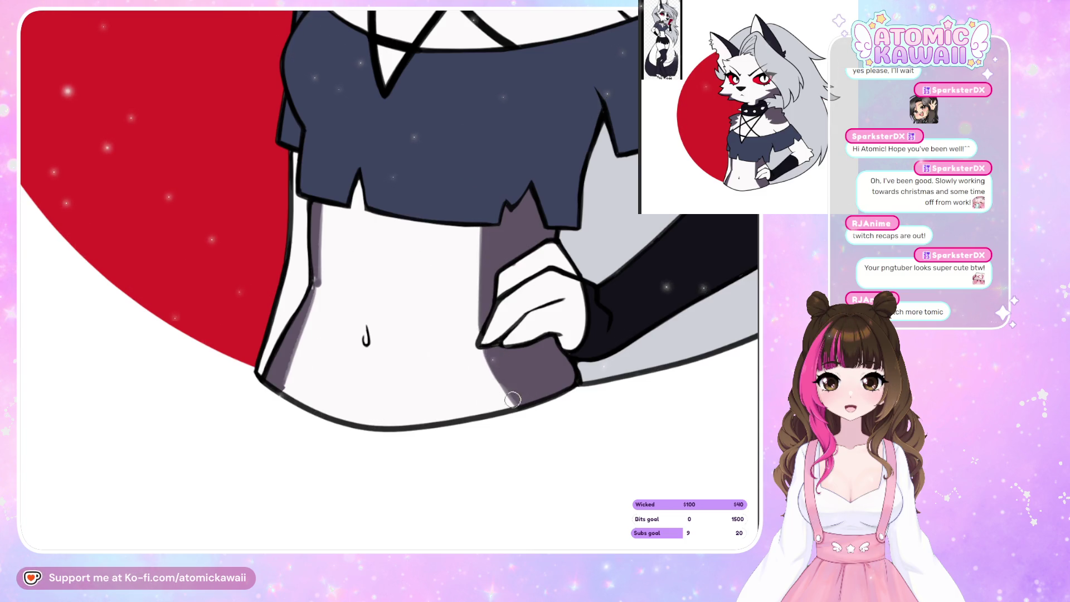
{"action": "key", "text": "h"}
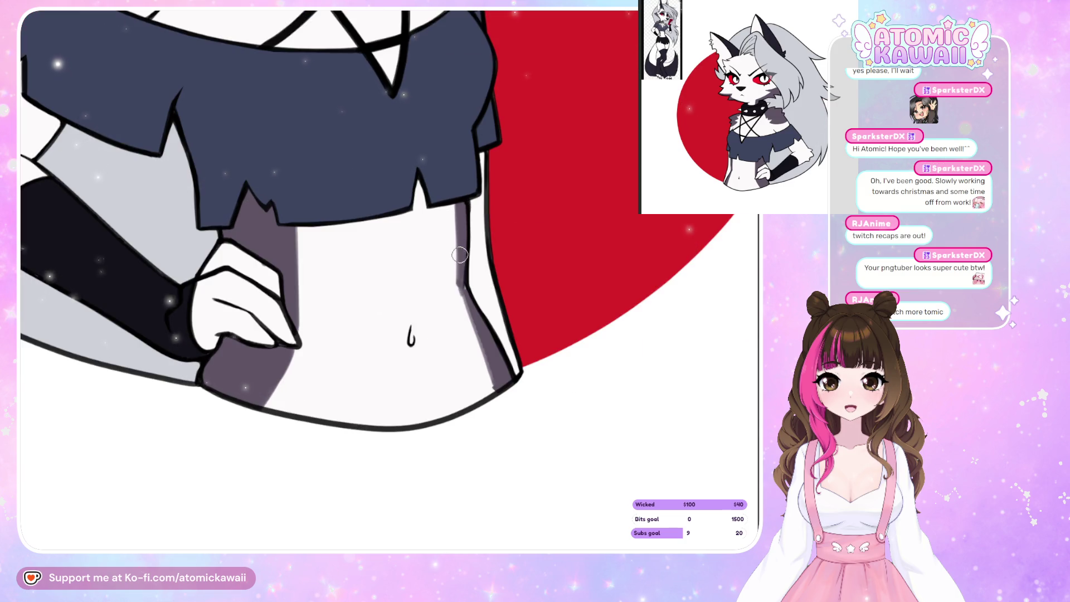
{"action": "key", "text": "h"}
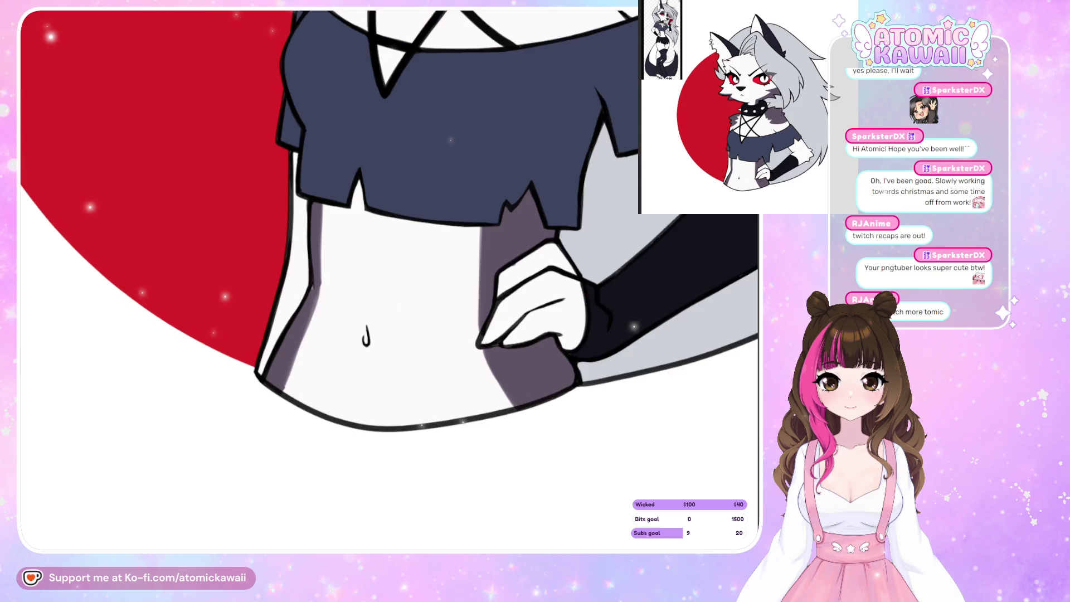
{"action": "left_click_drag", "start_coordinate": [319, 300], "coordinate": [285, 390]}
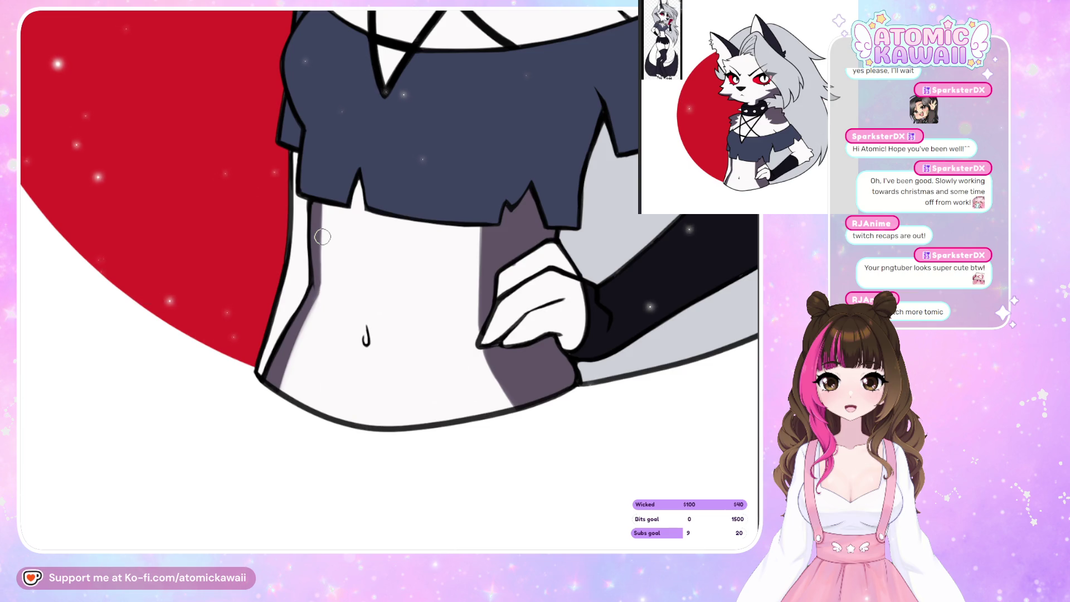
{"action": "scroll", "coordinate": [322, 237], "scroll_direction": "down", "scroll_amount": 6}
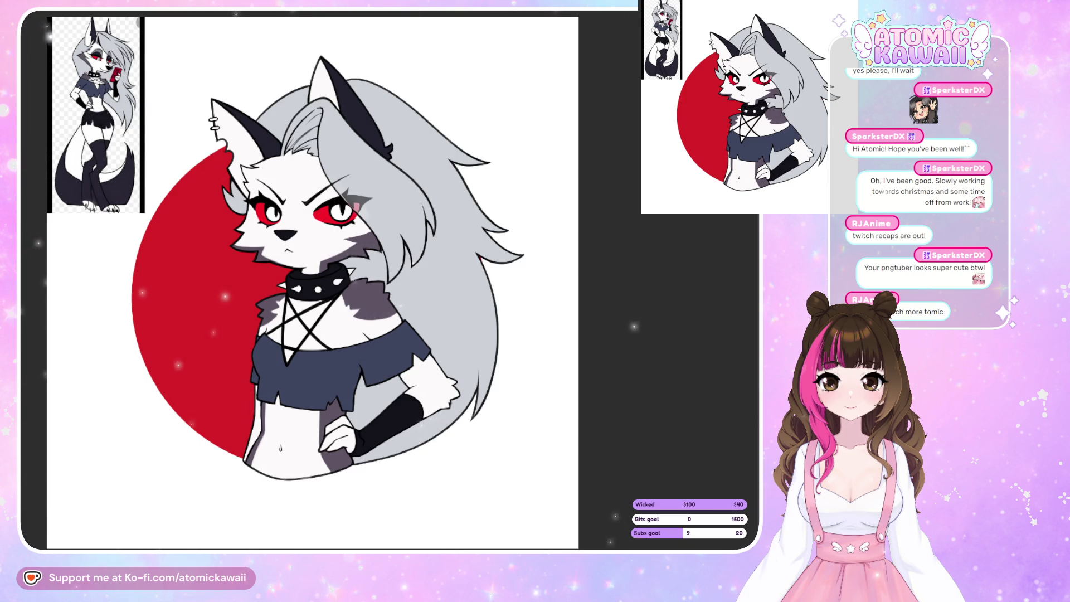
{"action": "scroll", "coordinate": [312, 250], "scroll_direction": "down", "scroll_amount": 5}
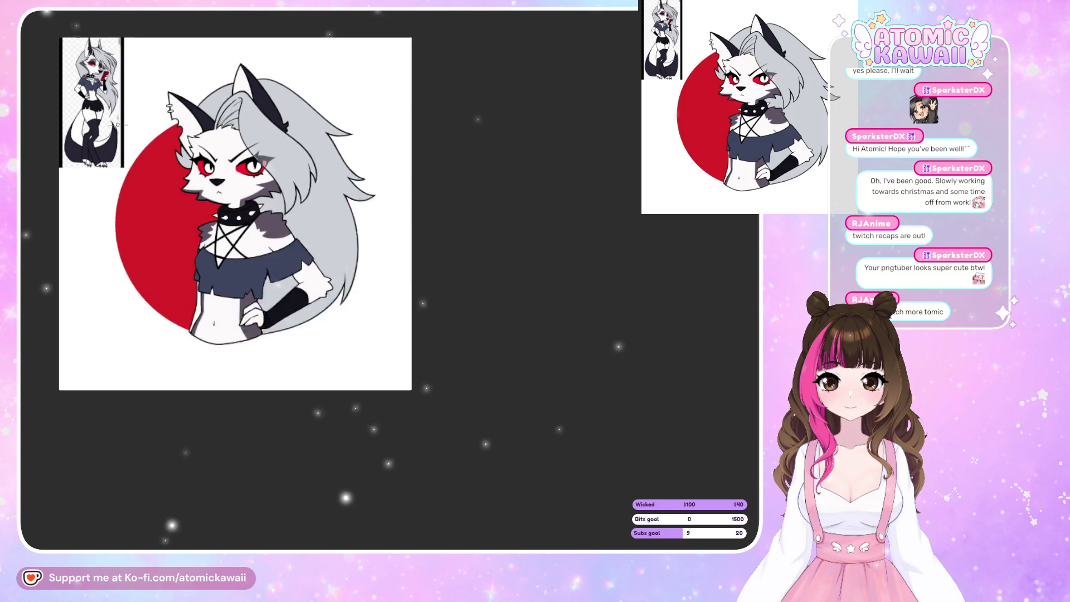
{"action": "scroll", "coordinate": [79, 169], "scroll_direction": "up", "scroll_amount": 2}
{"action": "scroll", "coordinate": [79, 170], "scroll_direction": "up", "scroll_amount": 2}
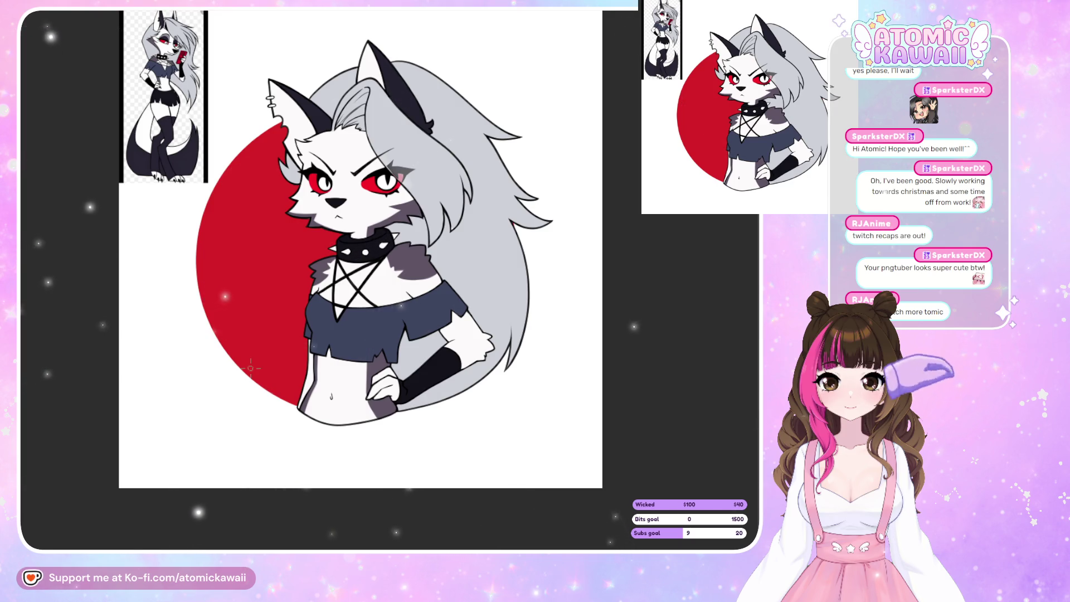
{"action": "scroll", "coordinate": [270, 397], "scroll_direction": "up", "scroll_amount": 2}
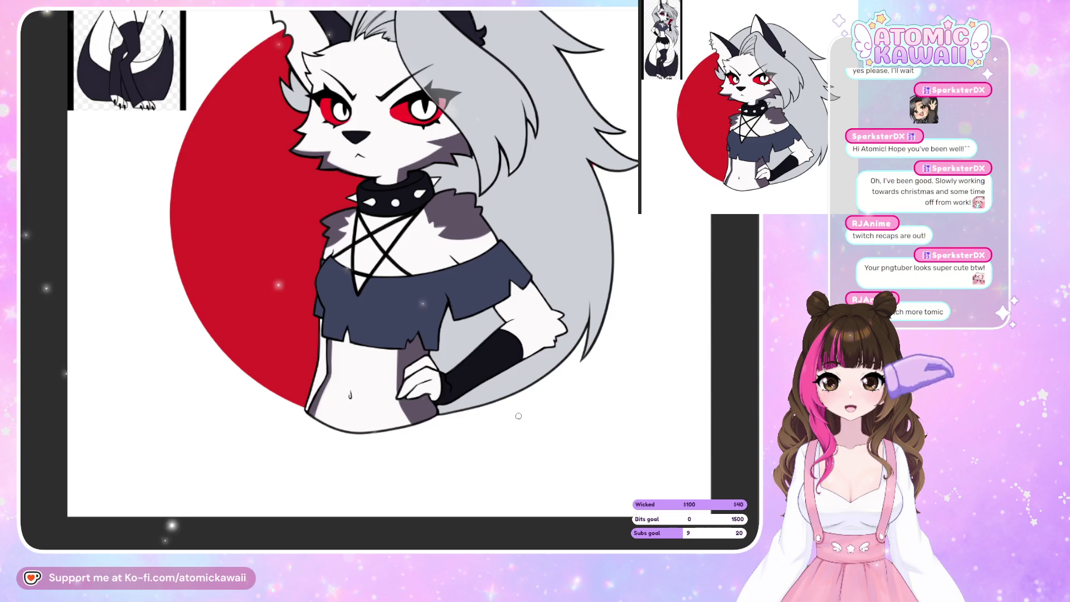
{"action": "scroll", "coordinate": [406, 385], "scroll_direction": "up", "scroll_amount": 4}
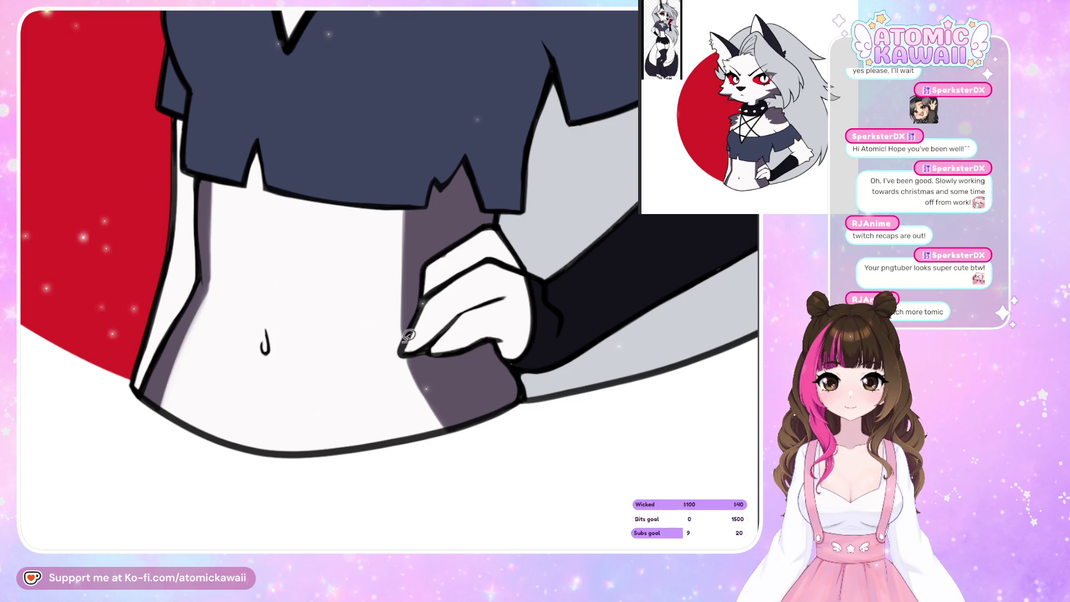
- Paint two pointed fingernails solid black on the hand at her hip, then fit the illustration in view
{"action": "left_click_drag", "start_coordinate": [417, 323], "coordinate": [427, 355]}
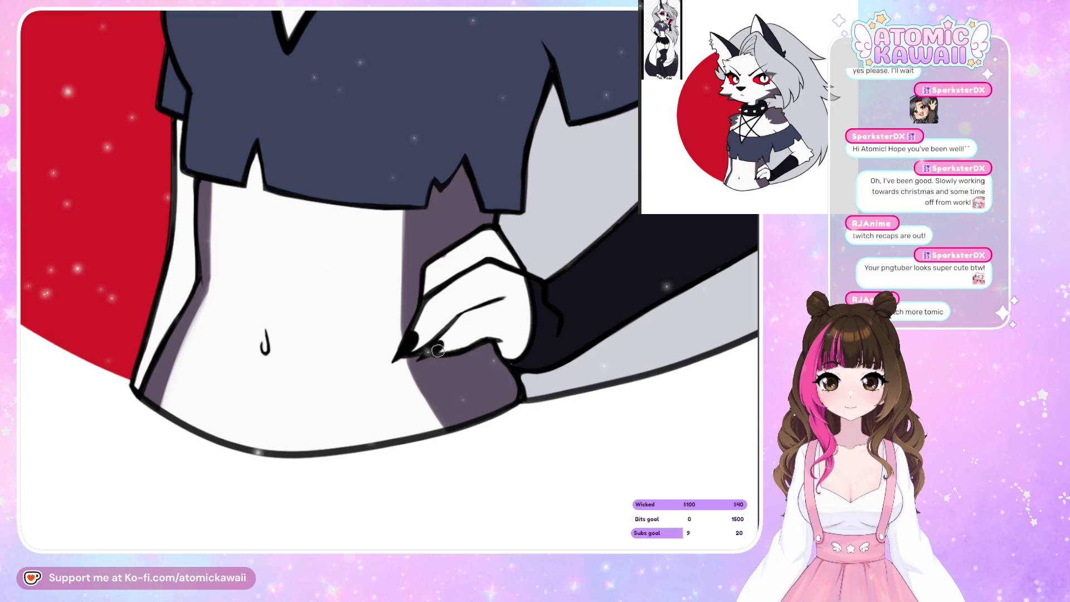
{"action": "left_click_drag", "start_coordinate": [438, 350], "coordinate": [449, 362]}
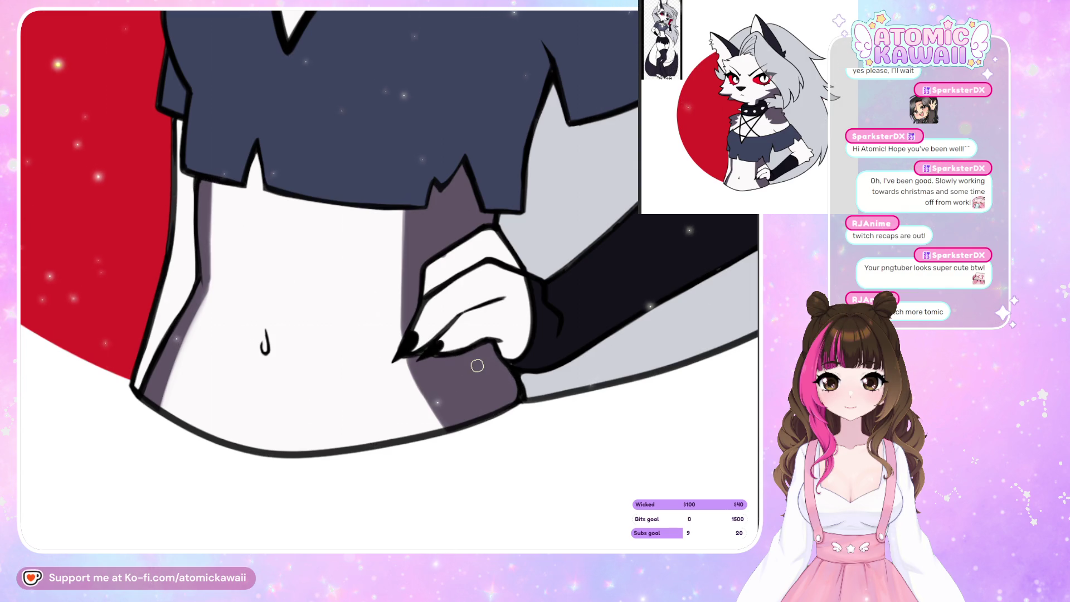
{"action": "key", "text": "ctrl+0"}
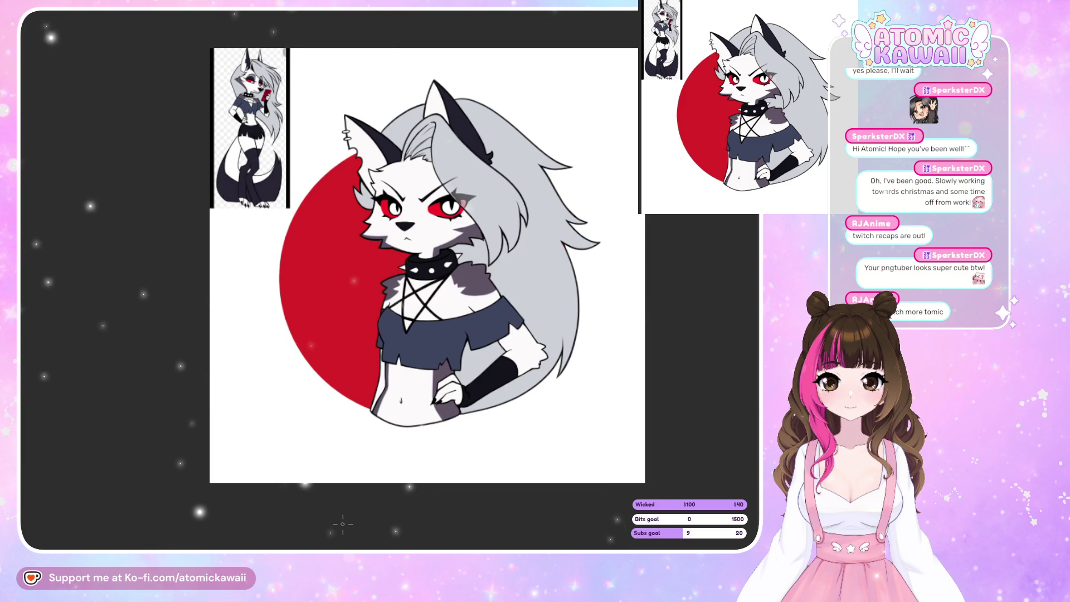
{"action": "scroll", "coordinate": [342, 72], "scroll_direction": "up", "scroll_amount": 5}
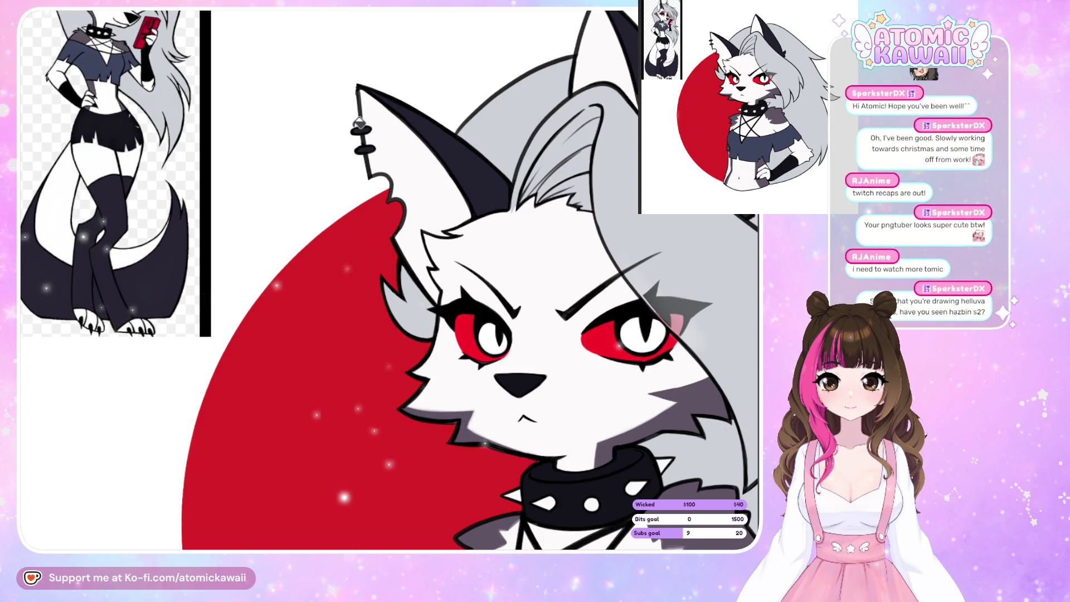
{"action": "scroll", "coordinate": [359, 122], "scroll_direction": "down", "scroll_amount": 2}
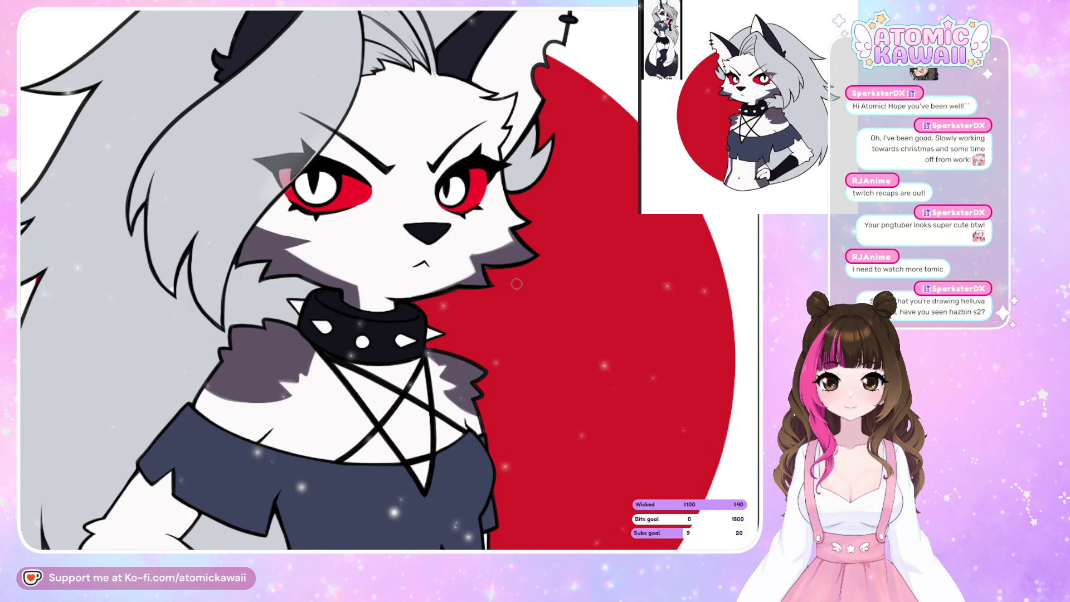
{"action": "key", "text": "h"}
{"action": "key", "text": "h"}
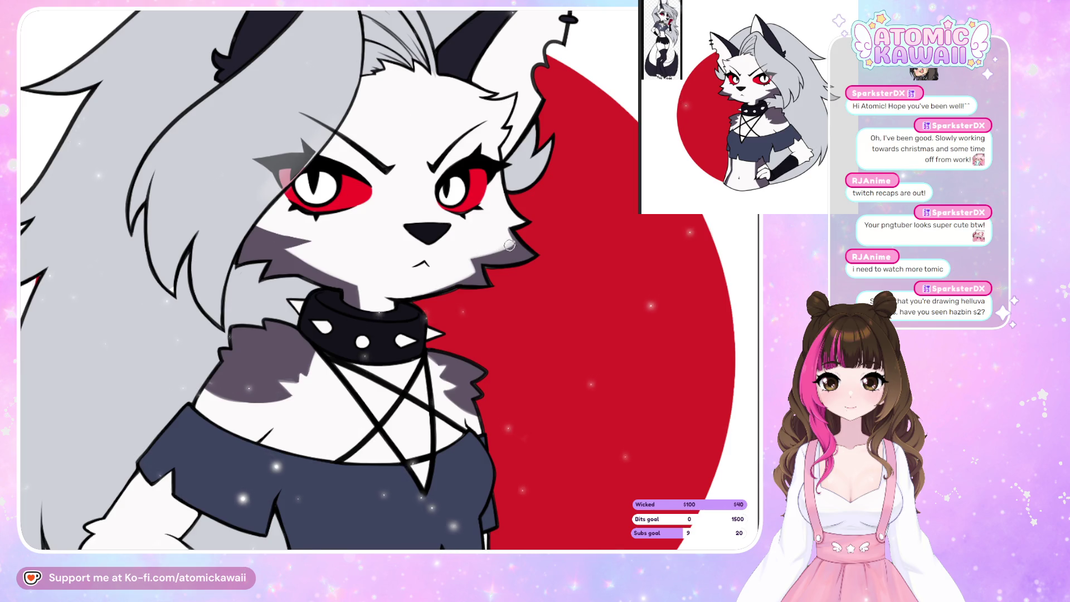
{"action": "key", "text": "m"}
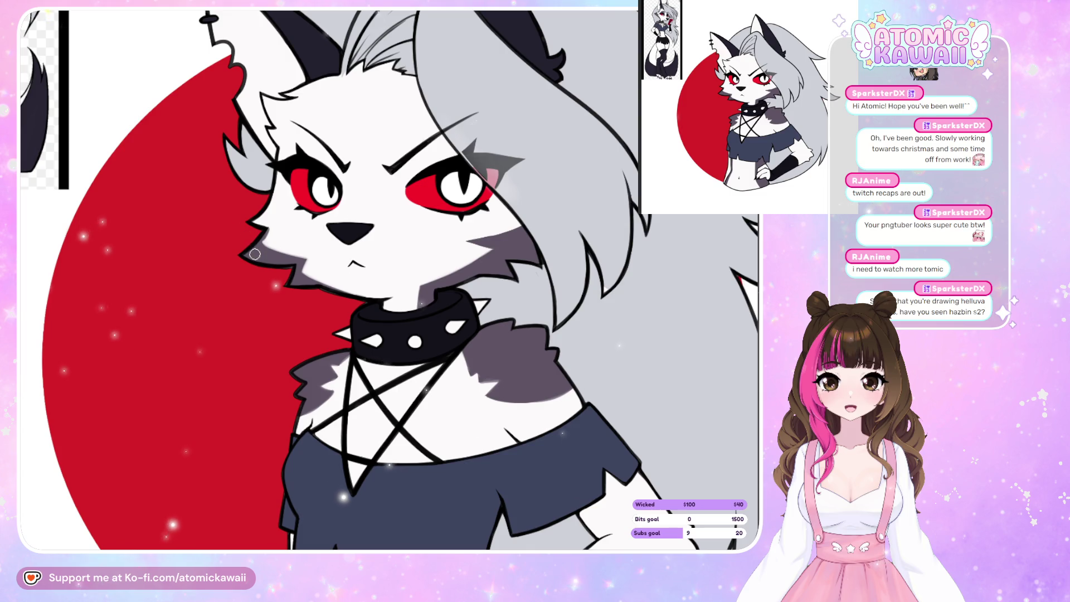
{"action": "key", "text": "m"}
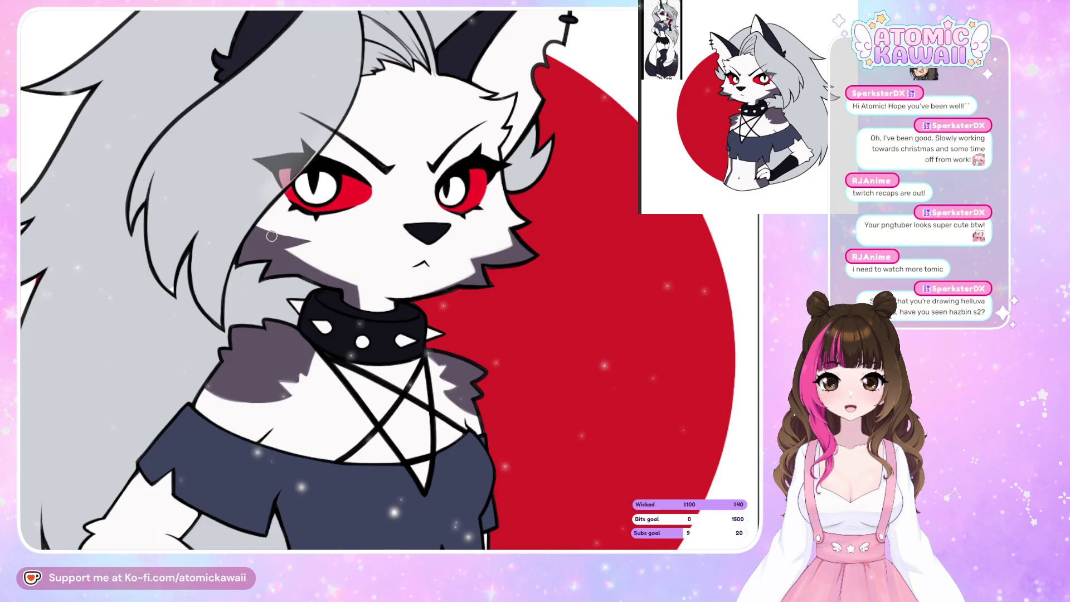
{"action": "key", "text": "m"}
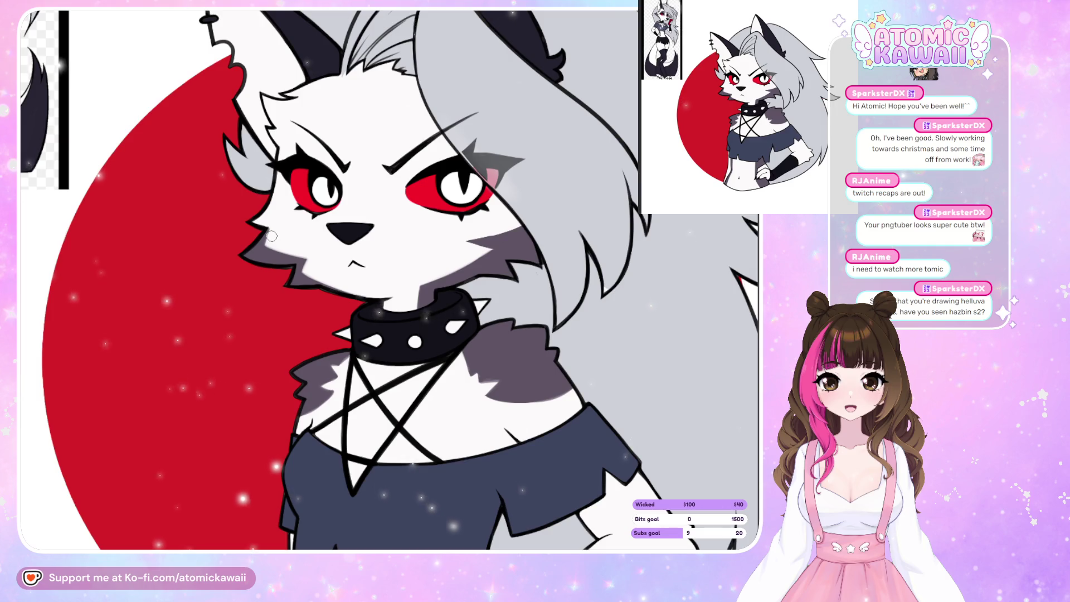
{"action": "key", "text": "m"}
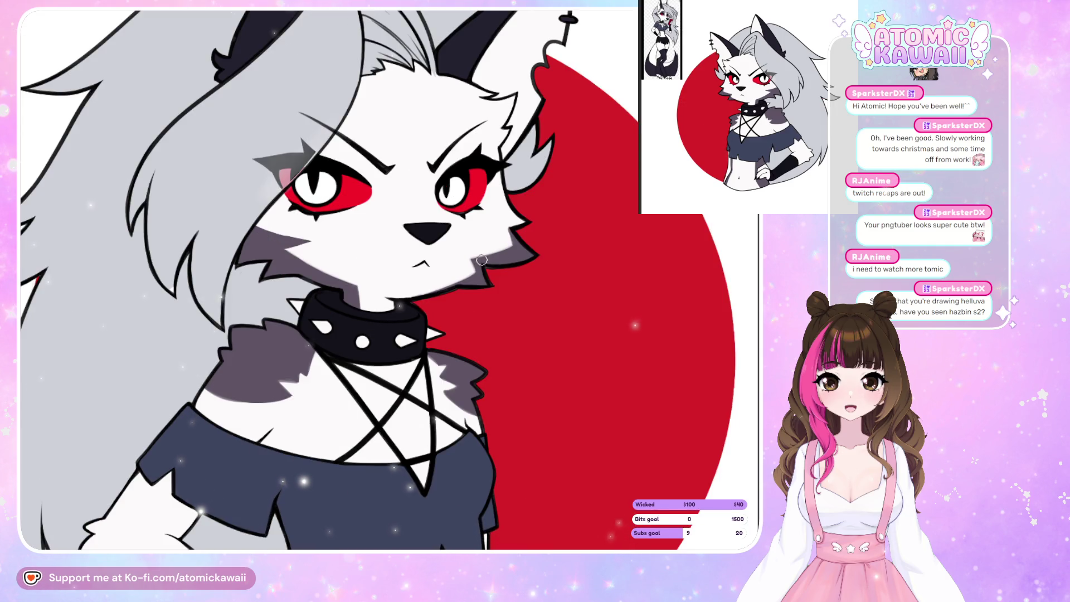
{"action": "key", "text": "m"}
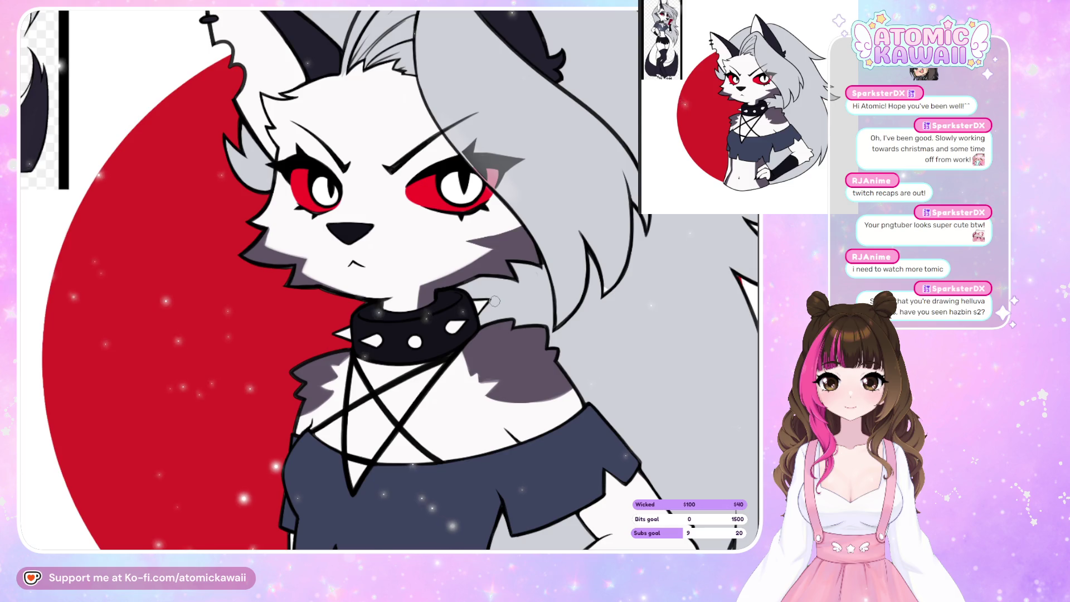
{"action": "key", "text": "m"}
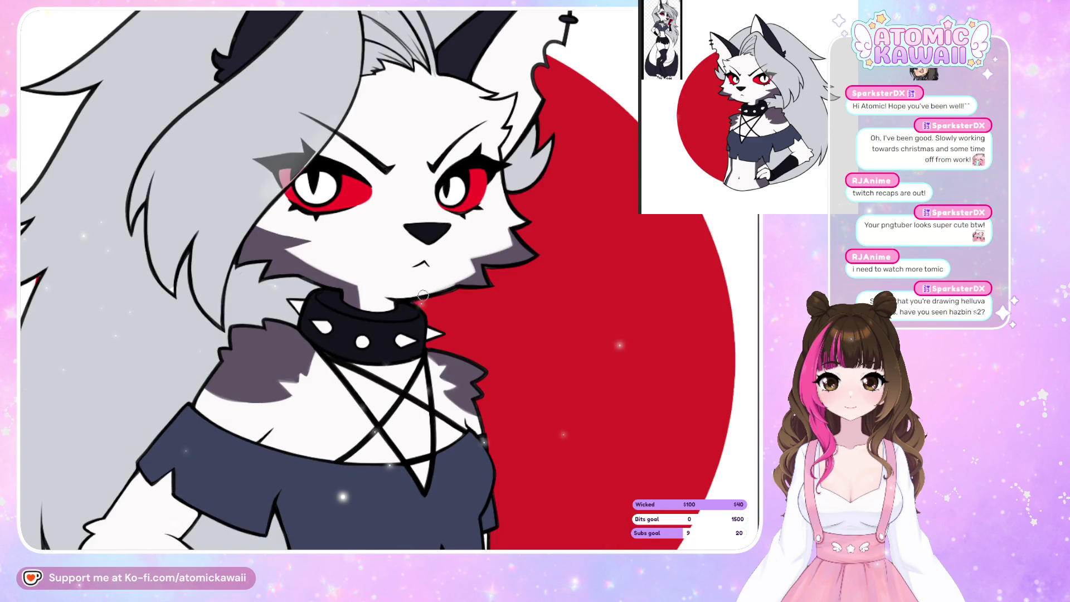
{"action": "key", "text": "m"}
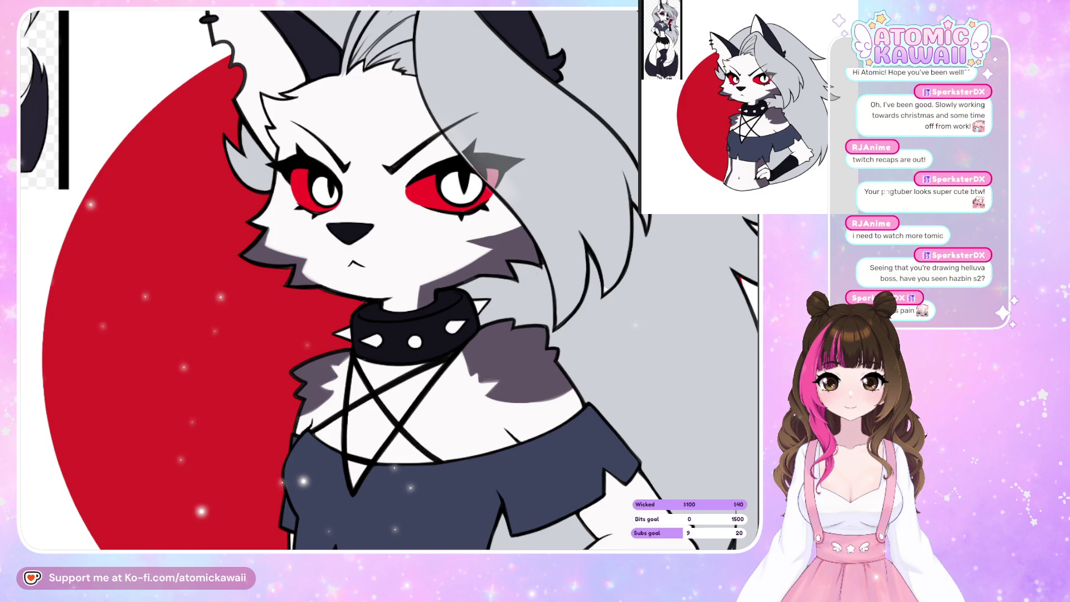
- Zoom in and redo the shoulder fur shading with lighter grey lasso fills
{"action": "key", "text": "ctrl+0"}
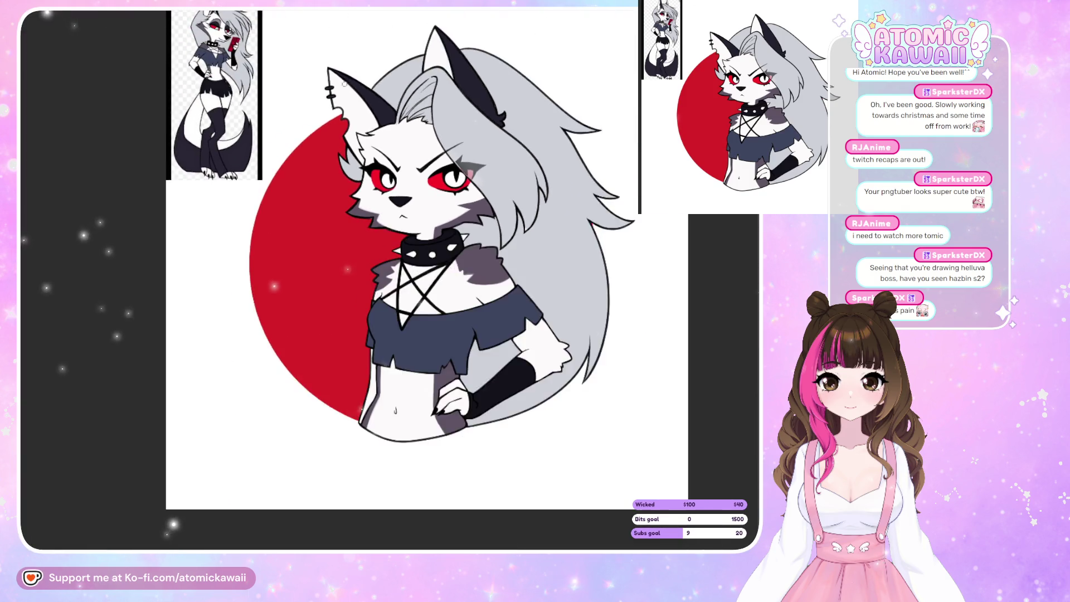
{"action": "key", "text": "ctrl+plus"}
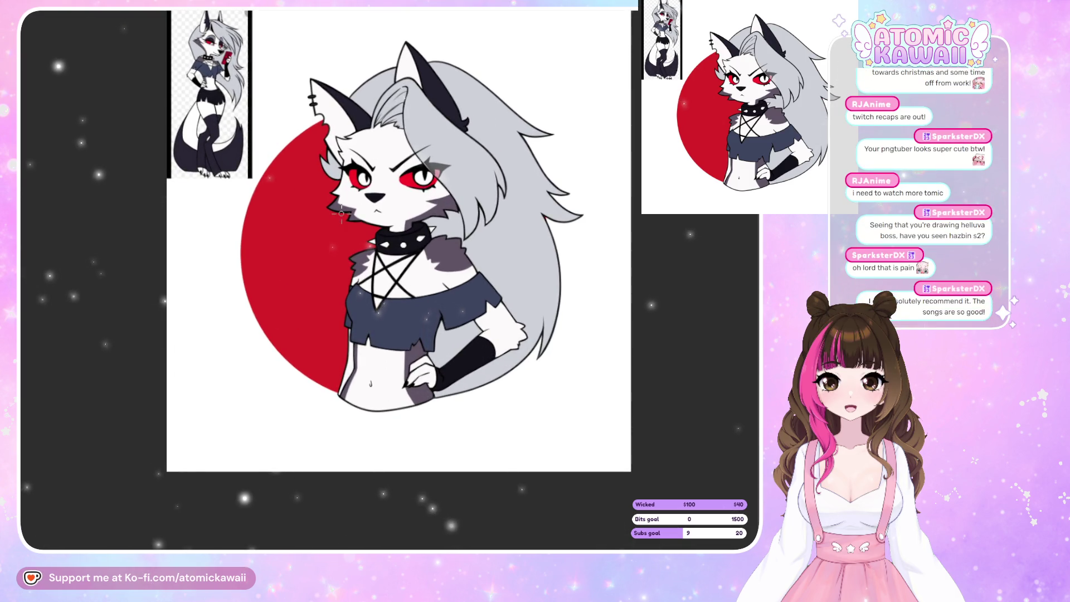
{"action": "scroll", "coordinate": [342, 219], "scroll_direction": "up", "scroll_amount": 2}
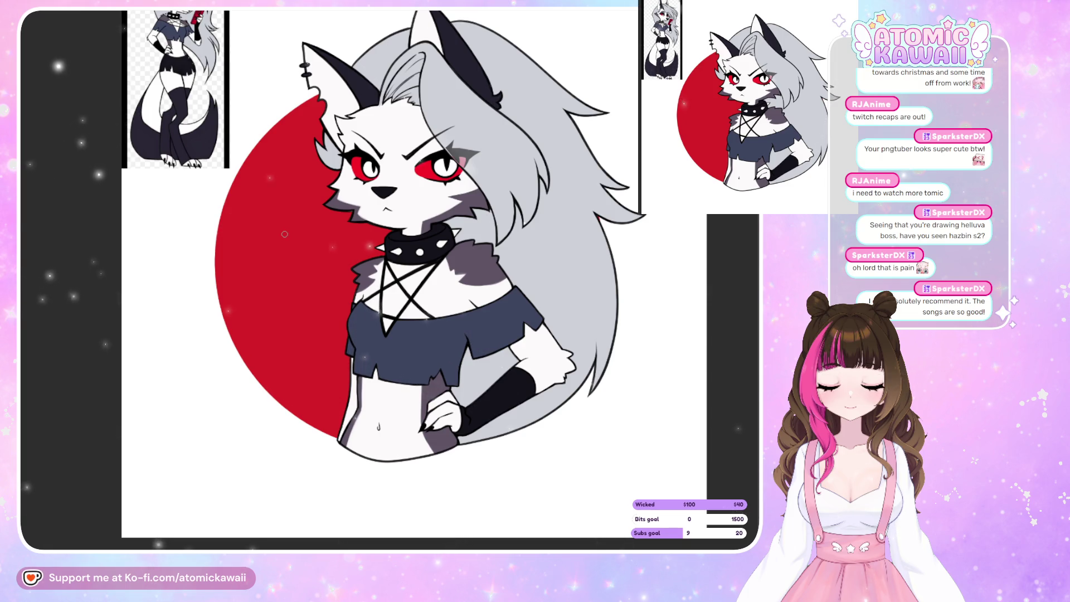
{"action": "scroll", "coordinate": [156, 316], "scroll_direction": "down", "scroll_amount": 2}
{"action": "scroll", "coordinate": [401, 192], "scroll_direction": "up", "scroll_amount": 2}
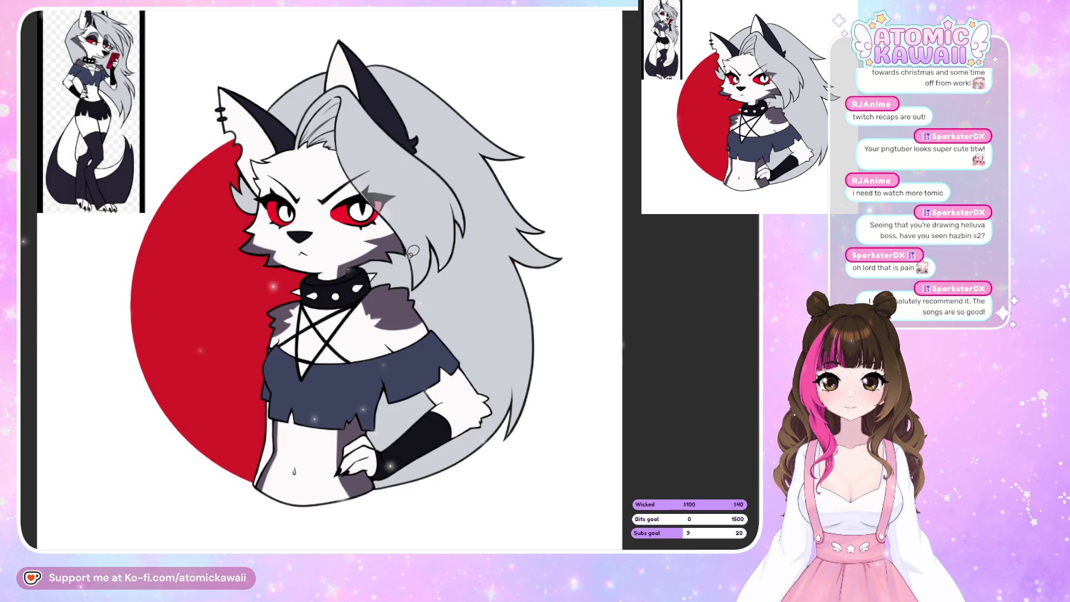
{"action": "left_click_drag", "start_coordinate": [386, 301], "coordinate": [403, 254]}
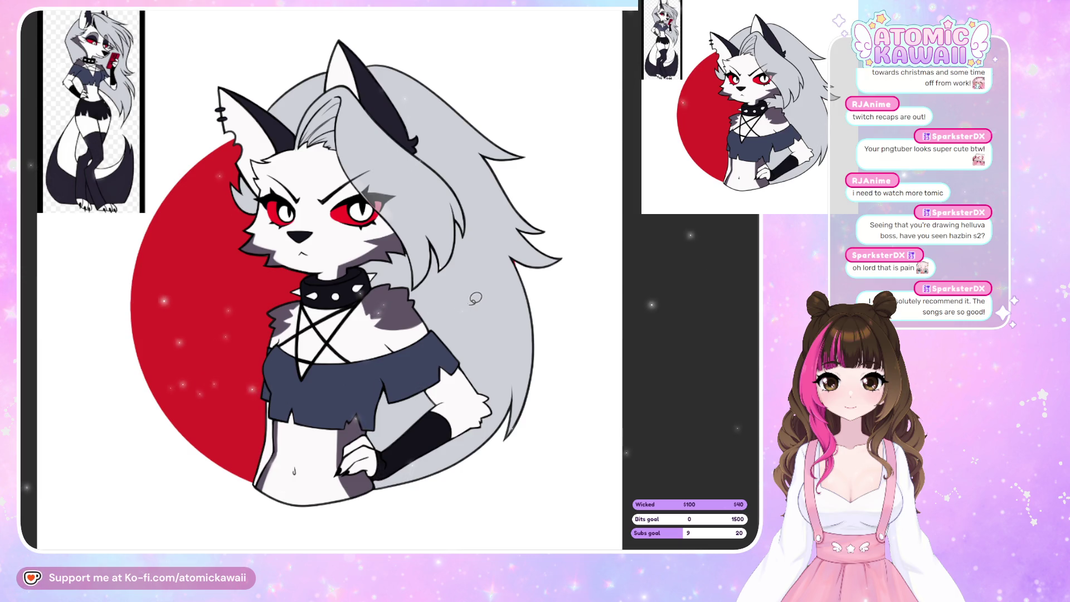
{"action": "mouse_move", "coordinate": [472, 296]}
{"action": "left_mouse_down"}
{"action": "mouse_move", "coordinate": [379, 393]}
{"action": "mouse_move", "coordinate": [450, 382]}
{"action": "left_mouse_up"}
{"action": "left_click_drag", "start_coordinate": [390, 273], "coordinate": [435, 402]}
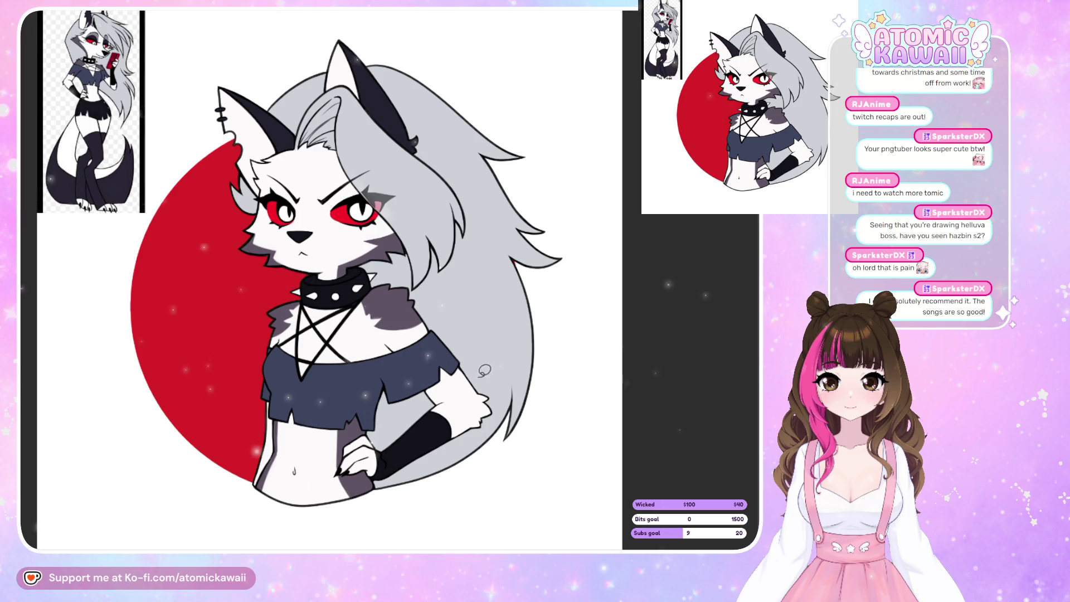
- Try a grey shadow over the hair, arm and top, then undo it
{"action": "left_click_drag", "start_coordinate": [484, 370], "coordinate": [468, 357]}
{"action": "left_click_drag", "start_coordinate": [445, 290], "coordinate": [438, 407]}
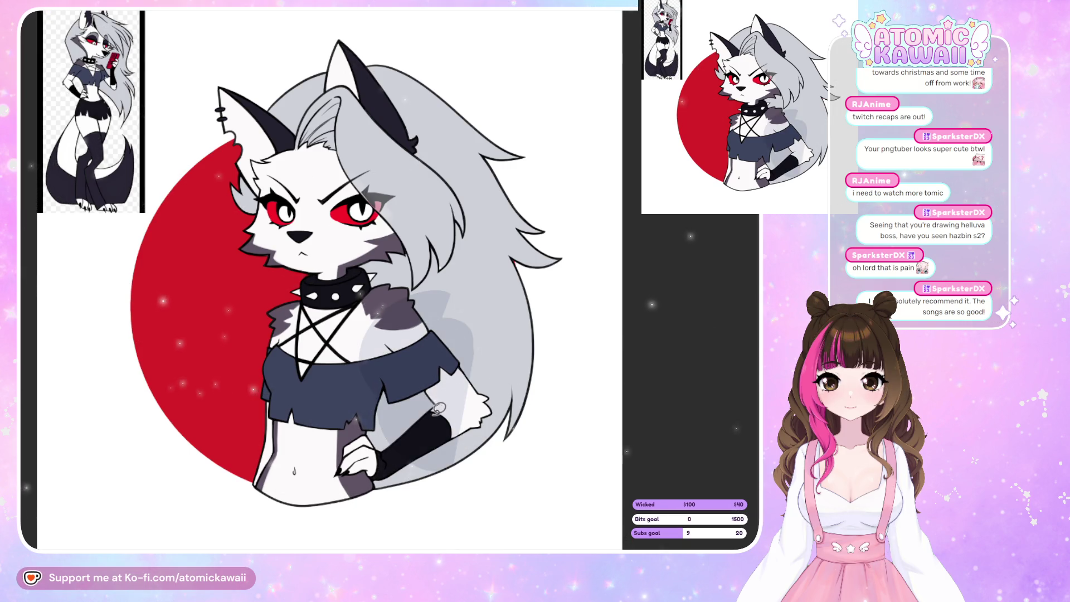
{"action": "key", "text": "ctrl+z"}
{"action": "key", "text": "ctrl+z"}
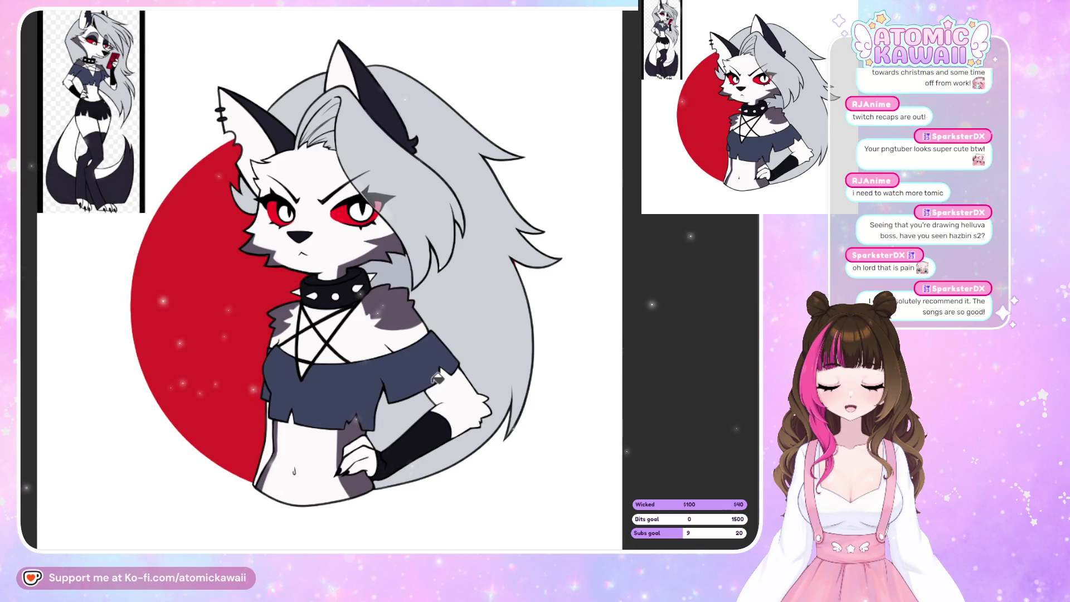
{"action": "scroll", "coordinate": [439, 245], "scroll_direction": "up", "scroll_amount": 5}
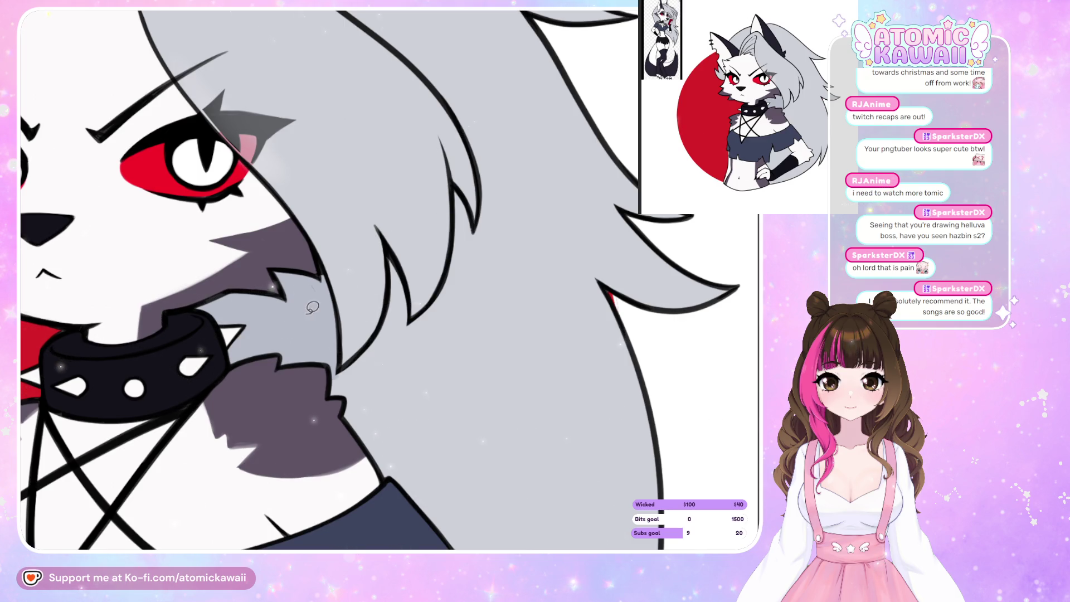
- Draw a thin line along the inner ear edge and discard a trial dark fill on the hair
{"action": "scroll", "coordinate": [489, 128], "scroll_direction": "down", "scroll_amount": 5}
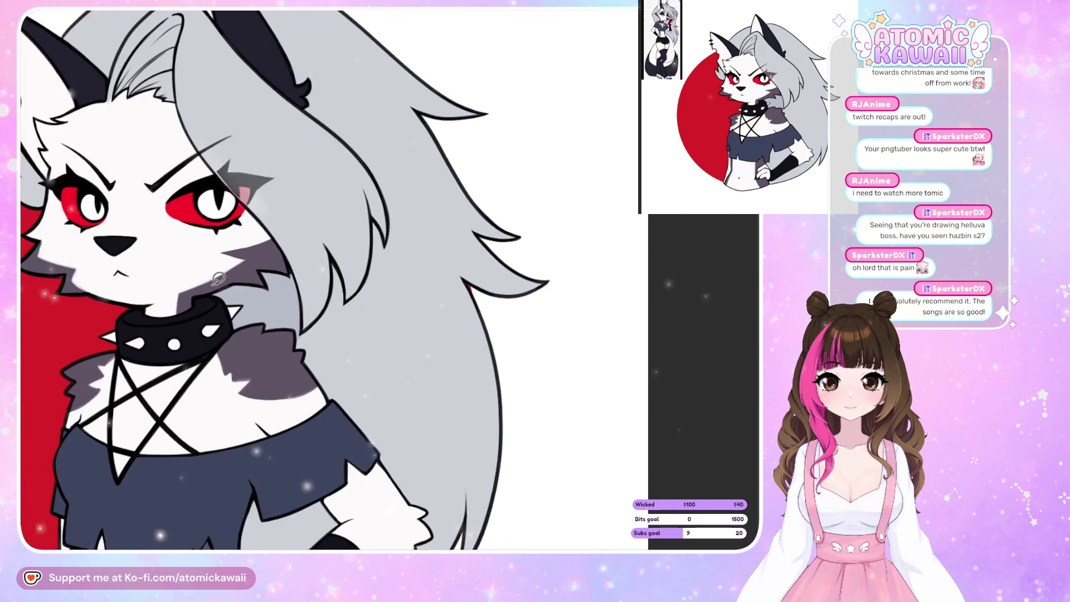
{"action": "scroll", "coordinate": [291, 208], "scroll_direction": "up", "scroll_amount": 3}
{"action": "scroll", "coordinate": [291, 209], "scroll_direction": "up", "scroll_amount": 2}
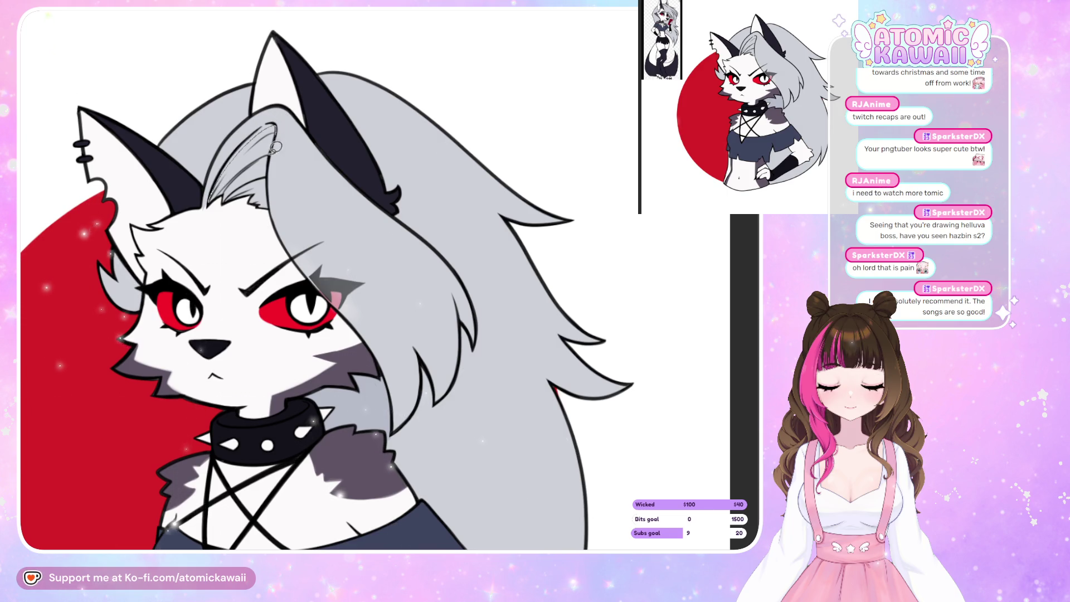
{"action": "mouse_move", "coordinate": [275, 126]}
{"action": "left_mouse_down"}
{"action": "mouse_move", "coordinate": [273, 199]}
{"action": "mouse_move", "coordinate": [216, 189]}
{"action": "left_mouse_up"}
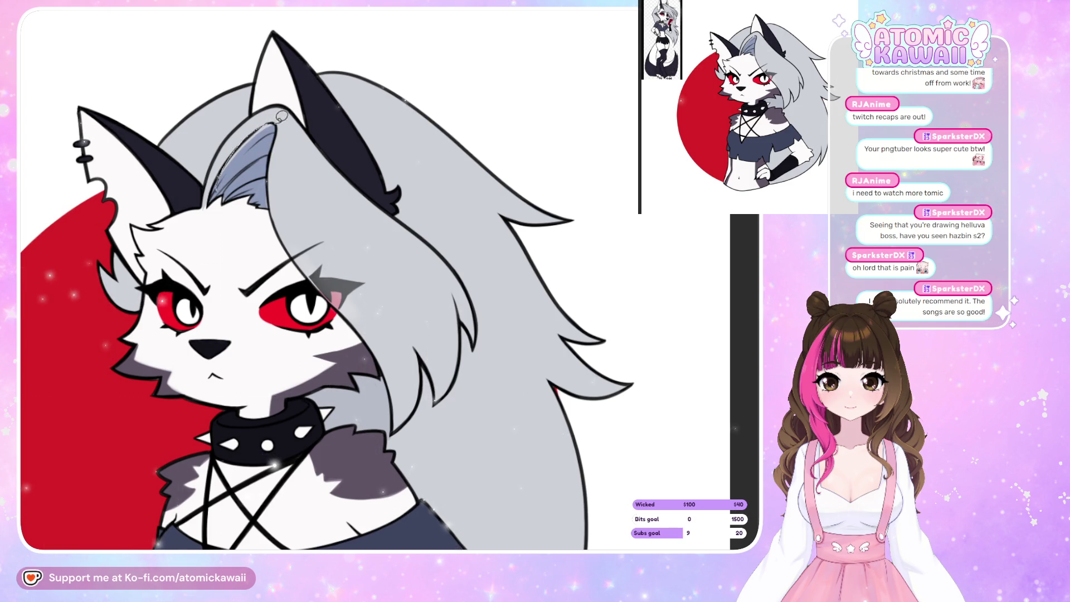
{"action": "key", "text": "m"}
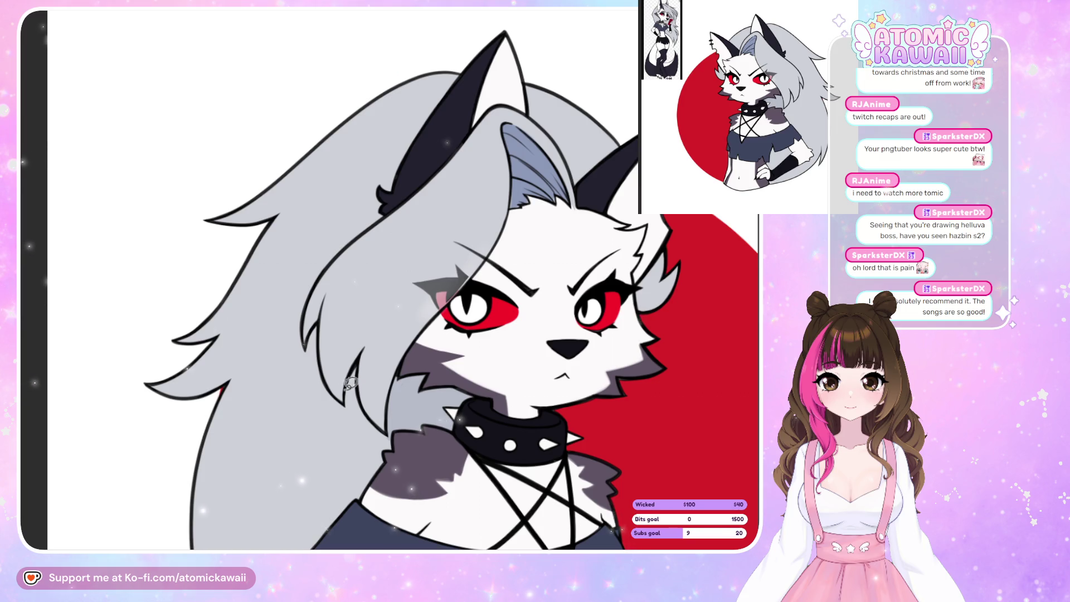
{"action": "mouse_move", "coordinate": [413, 289]}
{"action": "left_mouse_down"}
{"action": "mouse_move", "coordinate": [362, 390]}
{"action": "mouse_move", "coordinate": [355, 379]}
{"action": "left_mouse_up"}
{"action": "key", "text": "ctrl+z"}
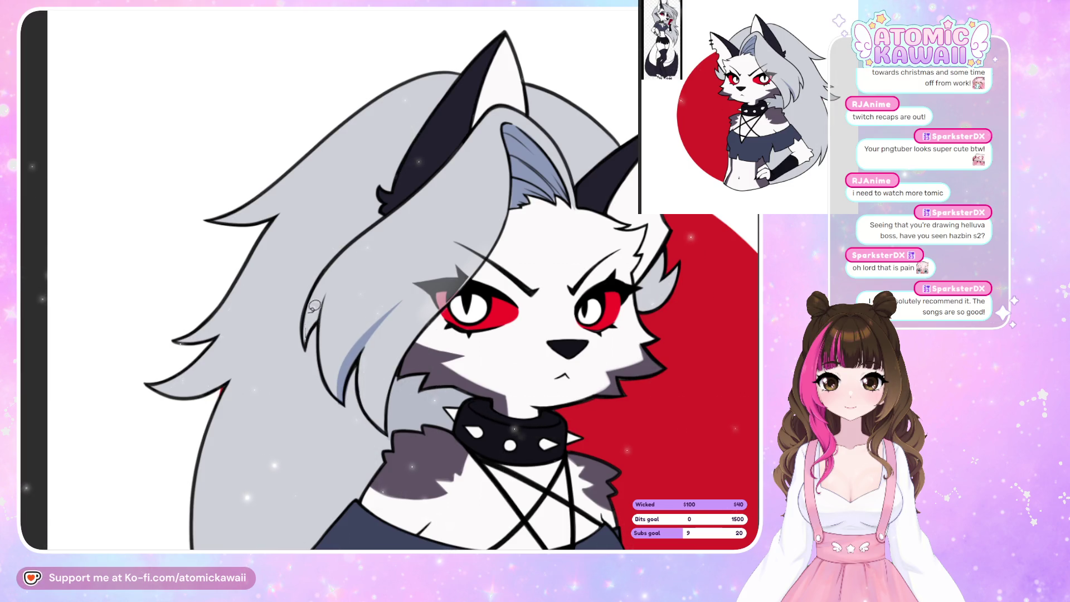
- Fill two blue-grey shadow strips in the hair, comparing in mirrored view
{"action": "left_click_drag", "start_coordinate": [324, 323], "coordinate": [326, 321]}
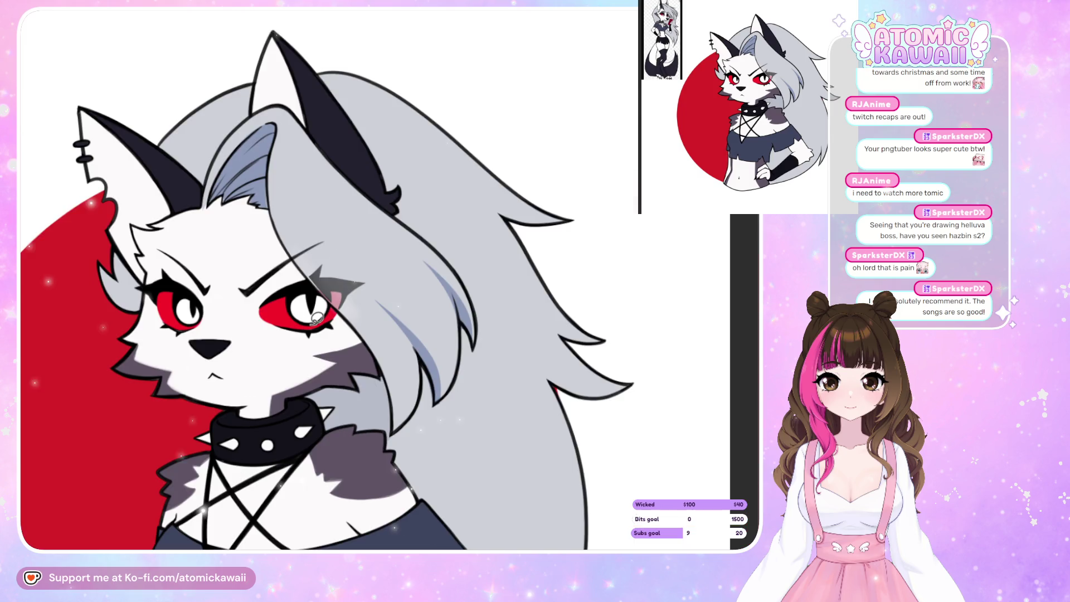
{"action": "key", "text": "m"}
{"action": "key", "text": "m"}
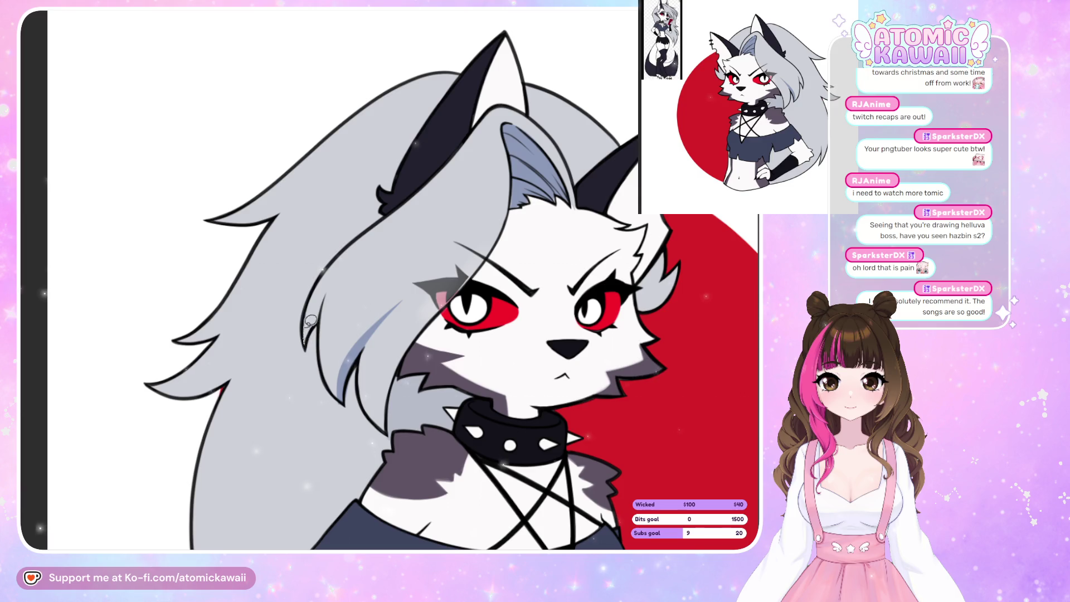
{"action": "left_click_drag", "start_coordinate": [332, 286], "coordinate": [334, 282]}
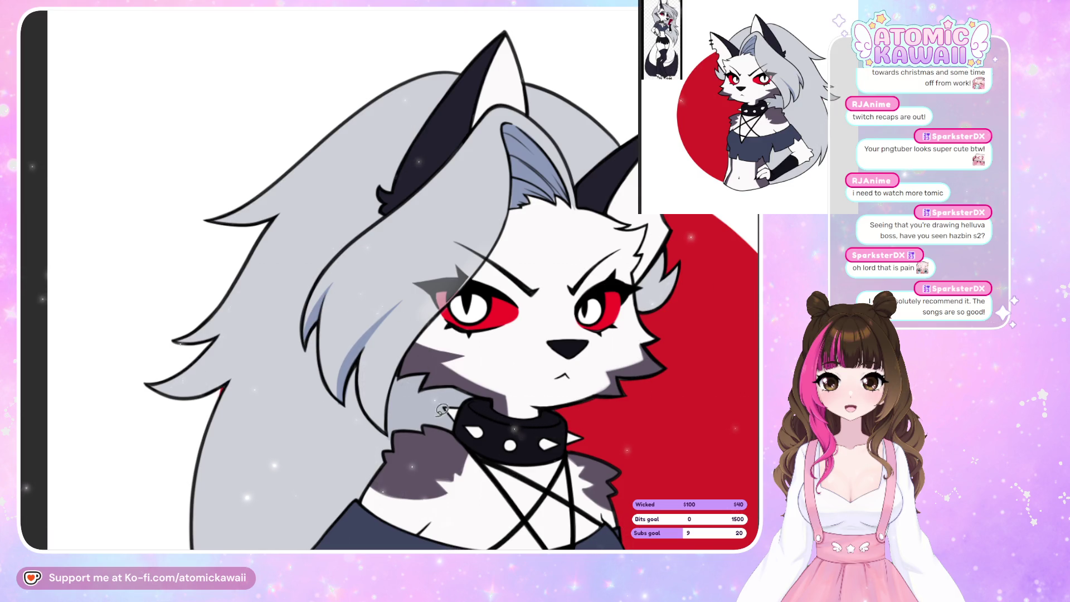
{"action": "key", "text": "m"}
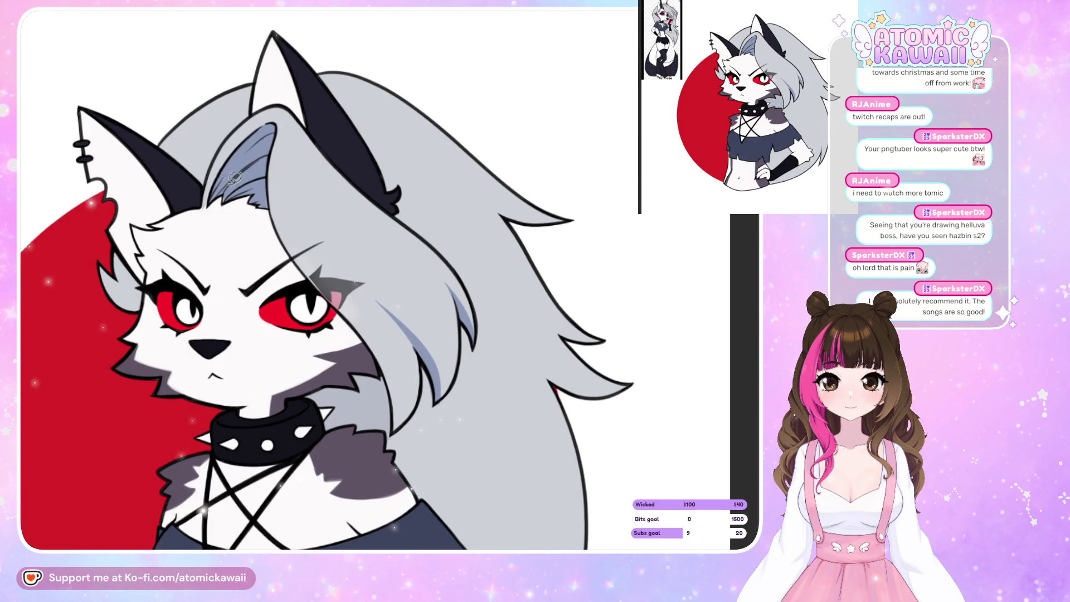
{"action": "key", "text": "m"}
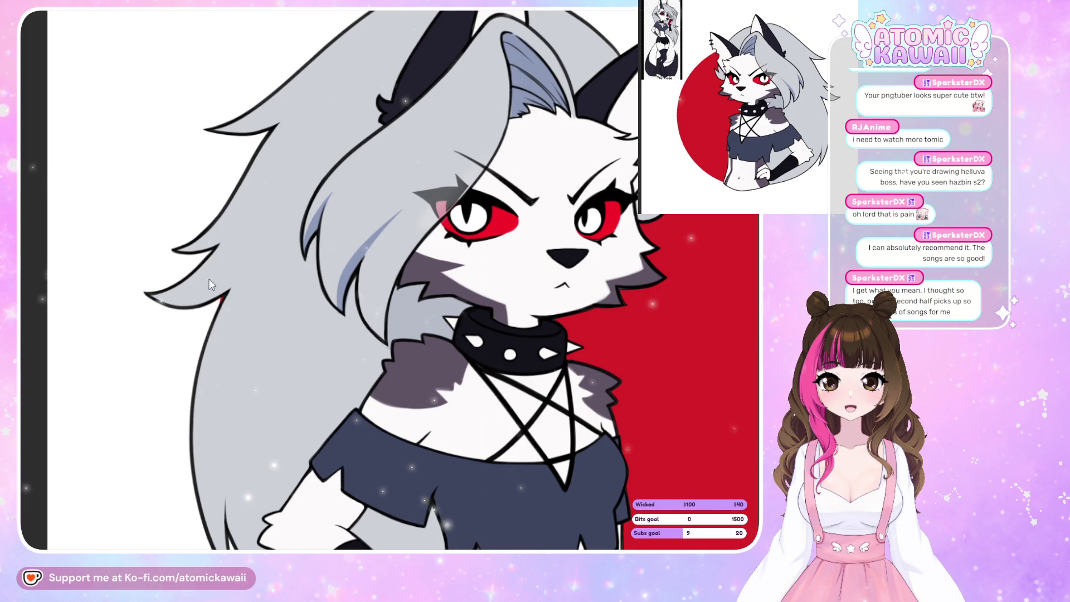
- Shade the undersides of the lower and upper hair strands blue-grey, reworking the upper one twice
{"action": "left_click_drag", "start_coordinate": [206, 325], "coordinate": [167, 304]}
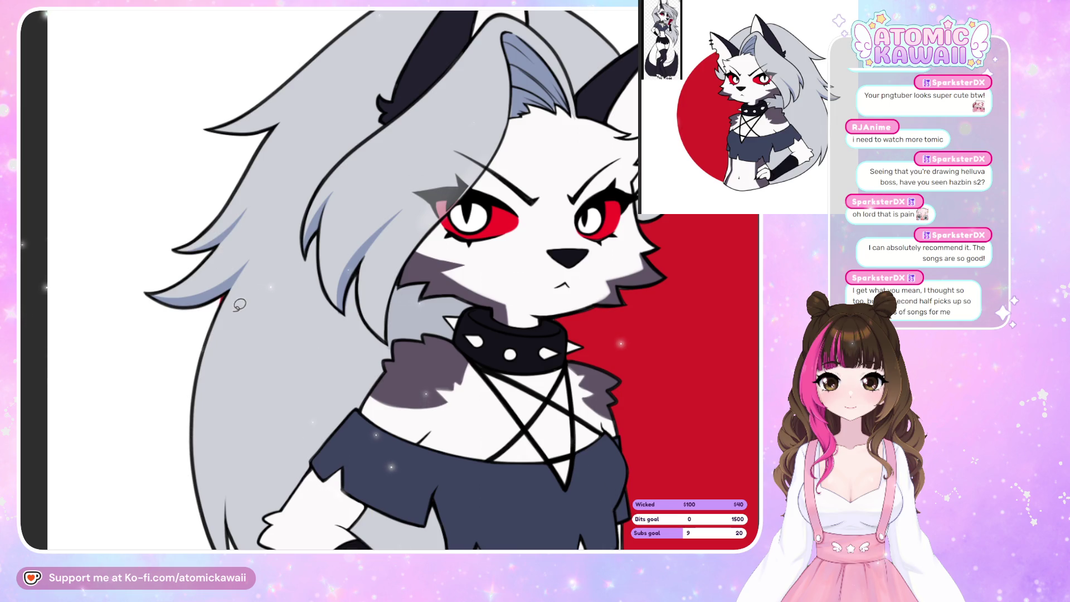
{"action": "key", "text": "ctrl+z"}
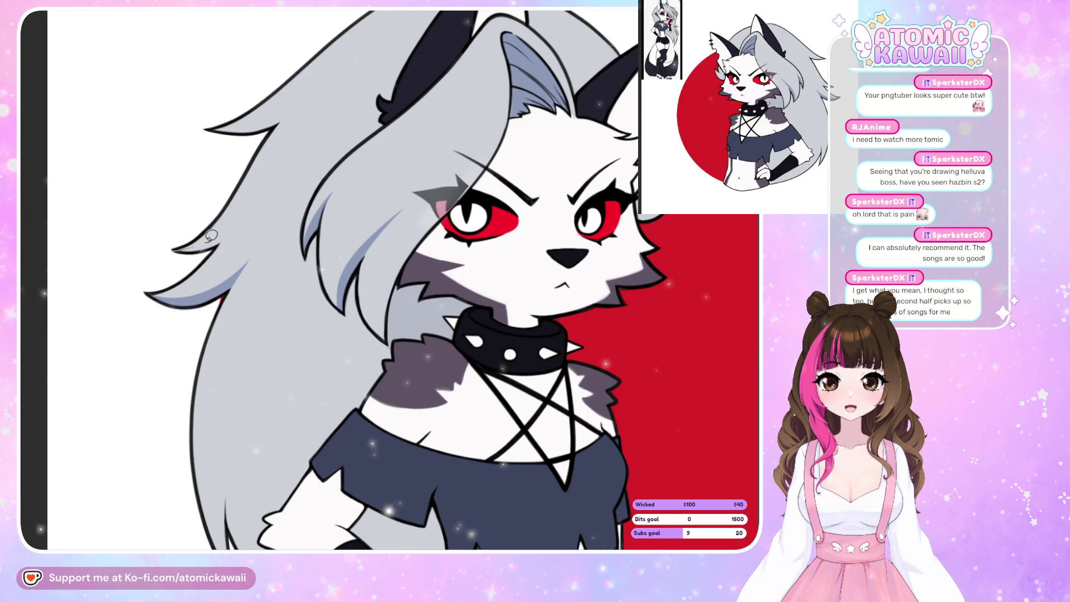
{"action": "left_click_drag", "start_coordinate": [176, 254], "coordinate": [229, 278]}
{"action": "key", "text": "ctrl+z"}
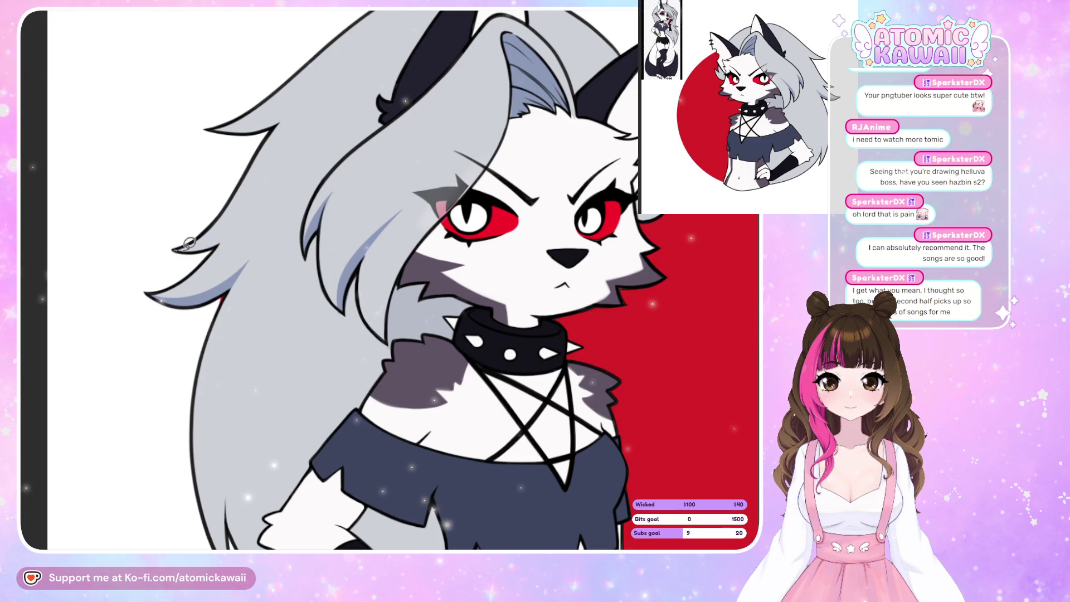
{"action": "mouse_move", "coordinate": [184, 245]}
{"action": "left_mouse_down"}
{"action": "mouse_move", "coordinate": [234, 220]}
{"action": "mouse_move", "coordinate": [214, 228]}
{"action": "left_mouse_up"}
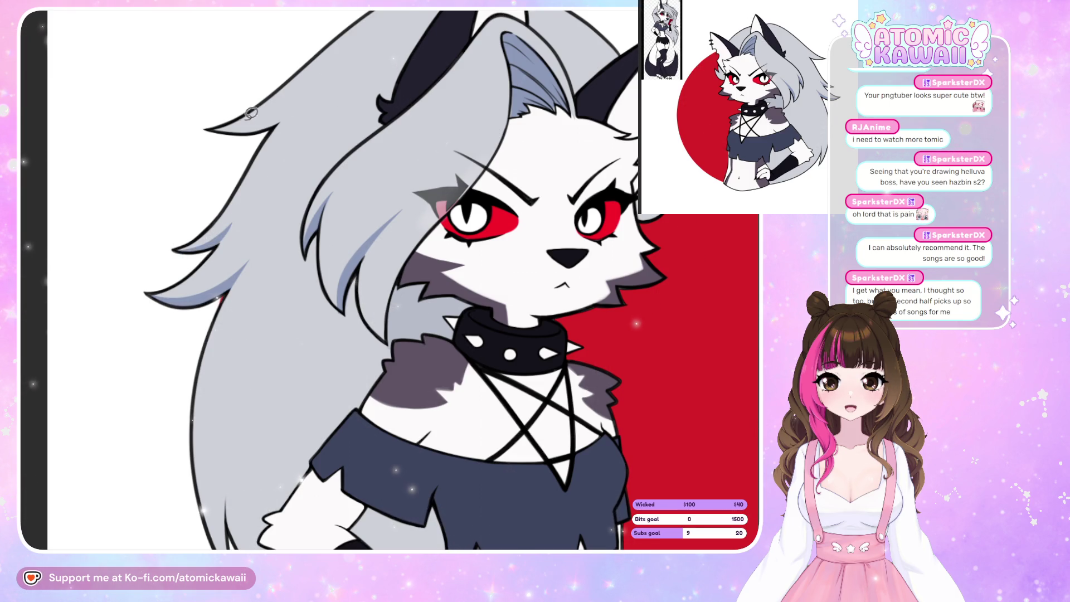
{"action": "key", "text": "h"}
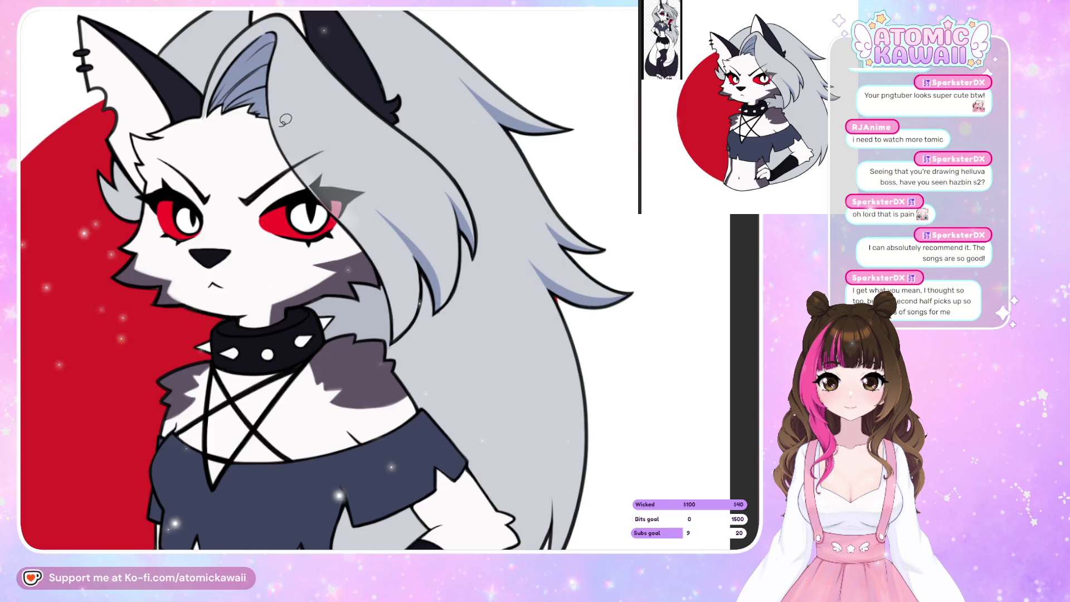
{"action": "key", "text": "ctrl+0"}
- Paint two tapered blue-grey strands along the long hair's edge, checking in mirrored view
{"action": "key", "text": "h"}
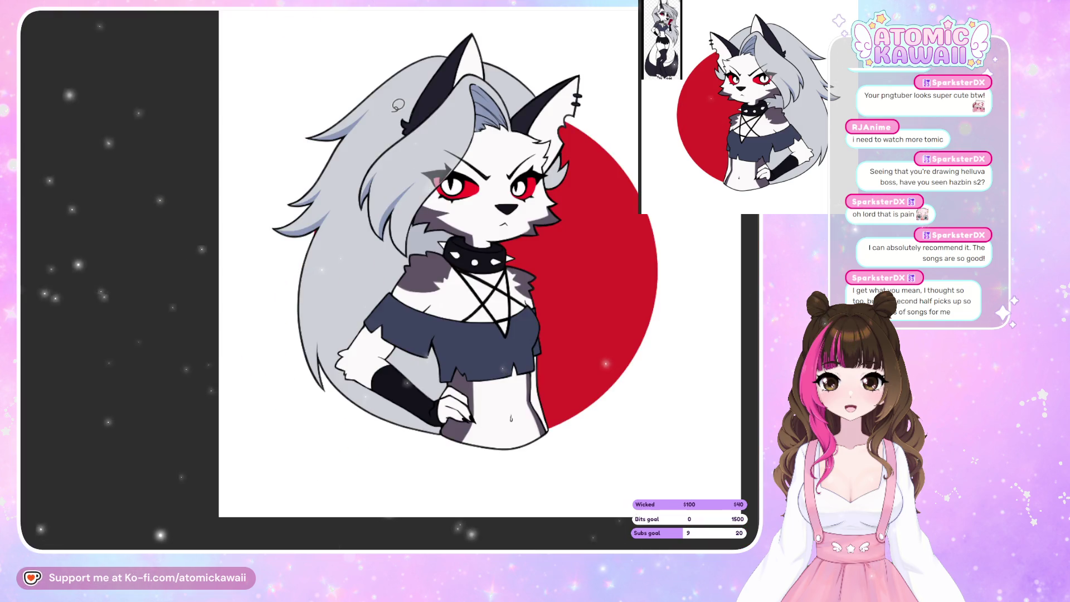
{"action": "scroll", "coordinate": [359, 385], "scroll_direction": "up", "scroll_amount": 3}
{"action": "scroll", "coordinate": [360, 384], "scroll_direction": "down", "scroll_amount": 4}
{"action": "scroll", "coordinate": [360, 384], "scroll_direction": "up", "scroll_amount": 3}
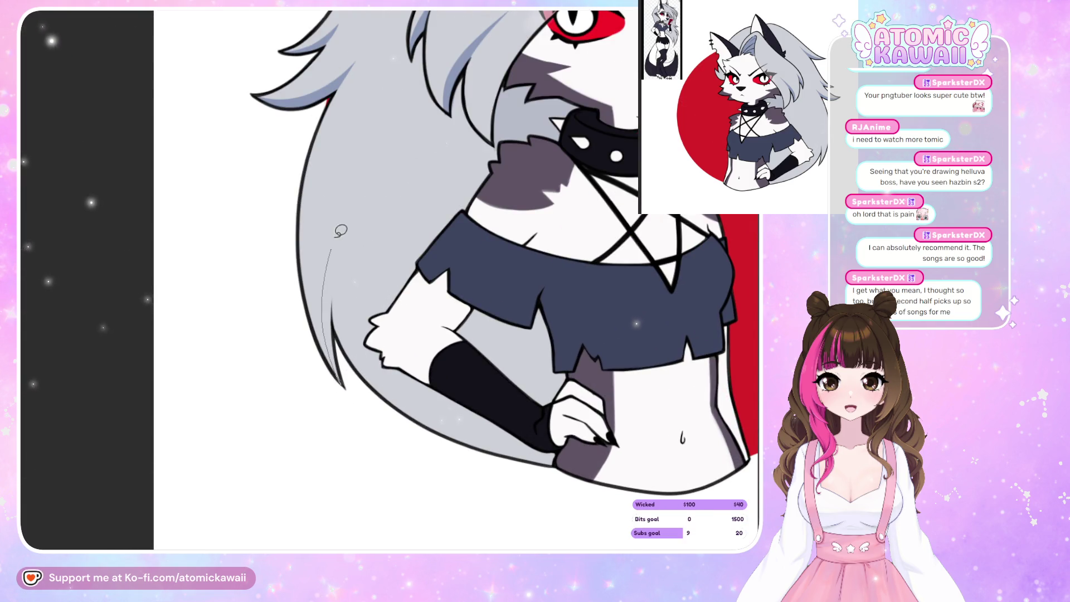
{"action": "left_click_drag", "start_coordinate": [333, 243], "coordinate": [342, 385]}
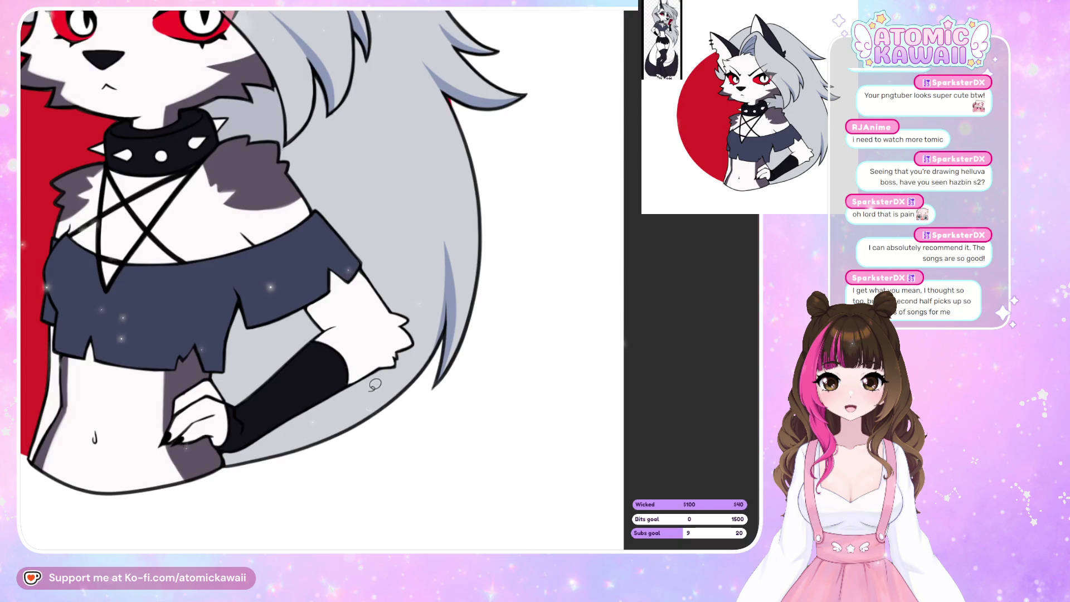
{"action": "key", "text": "h"}
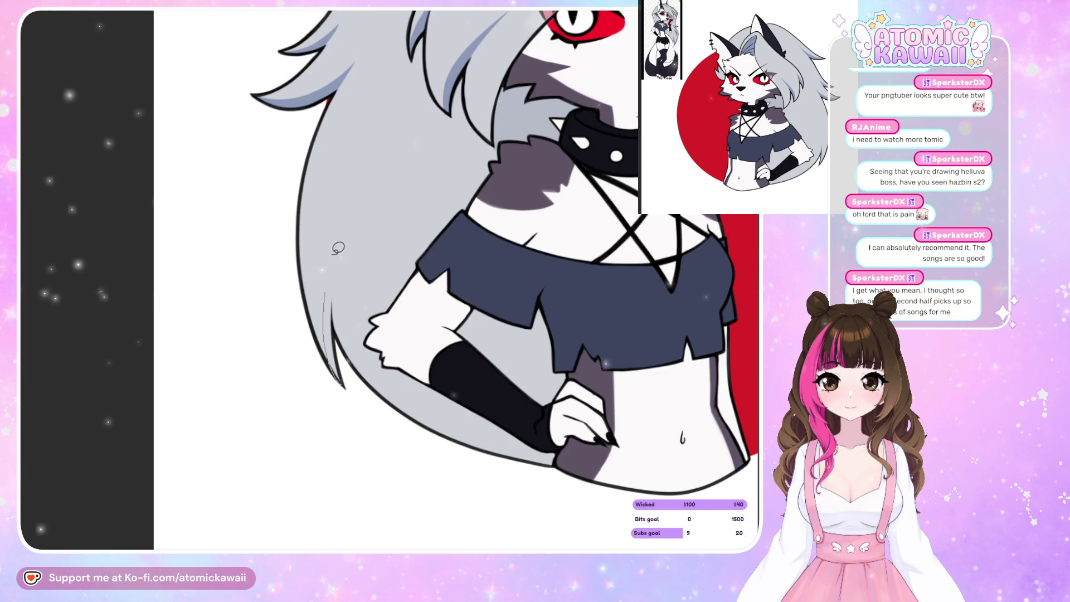
{"action": "left_click_drag", "start_coordinate": [326, 292], "coordinate": [342, 386]}
{"action": "key", "text": "h"}
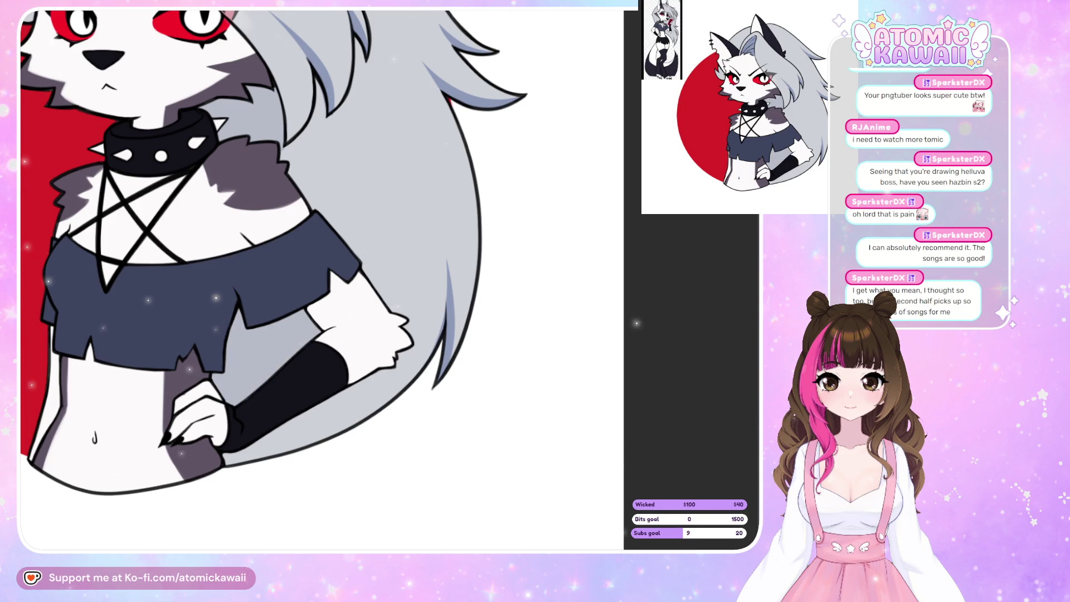
- Fill the gap between crop top and arm warmer blue-grey, then outline a shadow area in the hair
{"action": "left_click", "coordinate": [267, 356]}
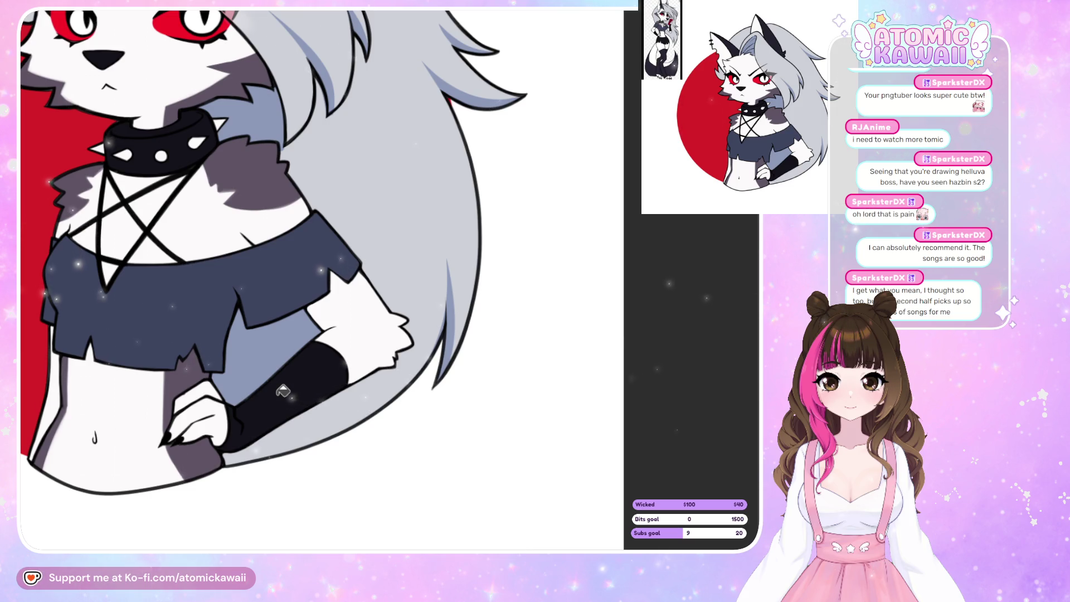
{"action": "key", "text": "ctrl+z"}
{"action": "key", "text": "ctrl+z"}
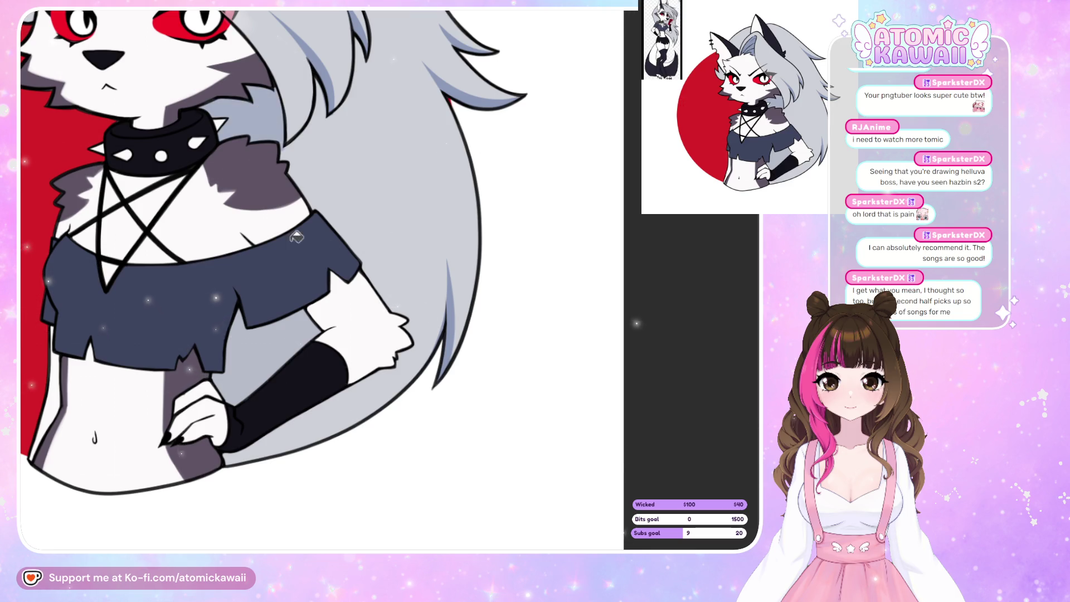
{"action": "left_click", "coordinate": [267, 351]}
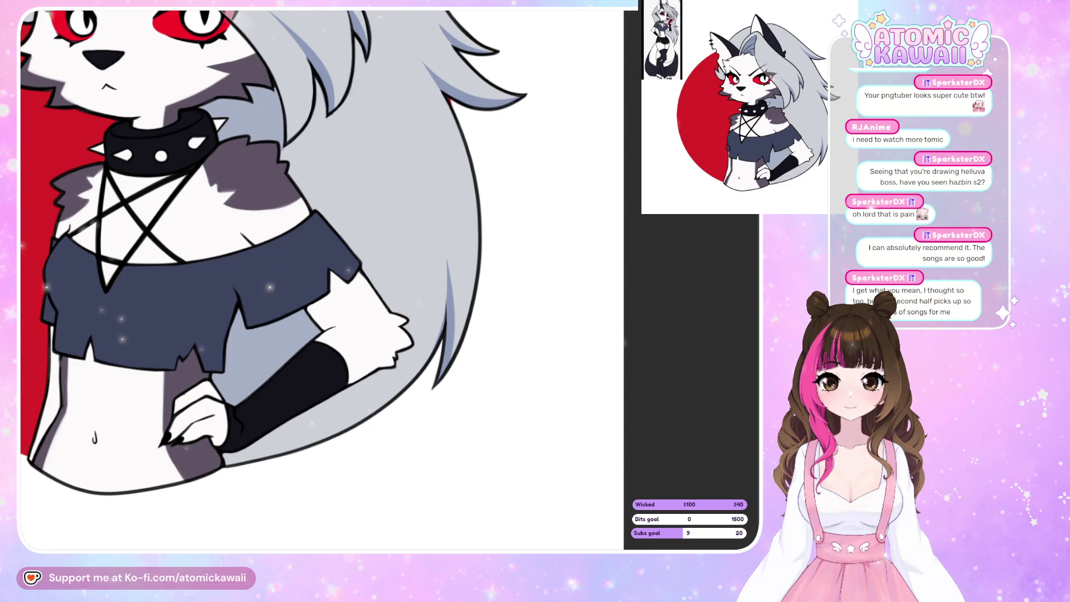
{"action": "mouse_move", "coordinate": [325, 182]}
{"action": "left_mouse_down"}
{"action": "mouse_move", "coordinate": [338, 206]}
{"action": "mouse_move", "coordinate": [383, 172]}
{"action": "mouse_move", "coordinate": [399, 91]}
{"action": "mouse_move", "coordinate": [428, 315]}
{"action": "mouse_move", "coordinate": [415, 368]}
{"action": "mouse_move", "coordinate": [227, 447]}
{"action": "left_mouse_up"}
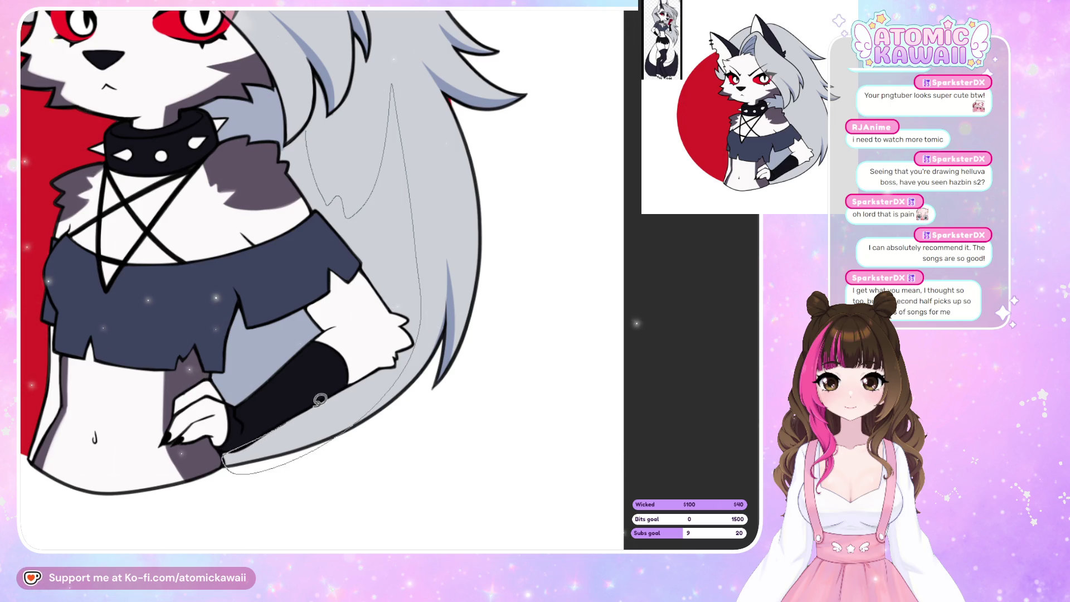
{"action": "mouse_move", "coordinate": [319, 400]}
{"action": "left_mouse_down"}
{"action": "mouse_move", "coordinate": [390, 367]}
{"action": "mouse_move", "coordinate": [416, 339]}
{"action": "mouse_move", "coordinate": [355, 235]}
{"action": "mouse_move", "coordinate": [284, 159]}
{"action": "mouse_move", "coordinate": [310, 123]}
{"action": "mouse_move", "coordinate": [320, 130]}
{"action": "left_mouse_up"}
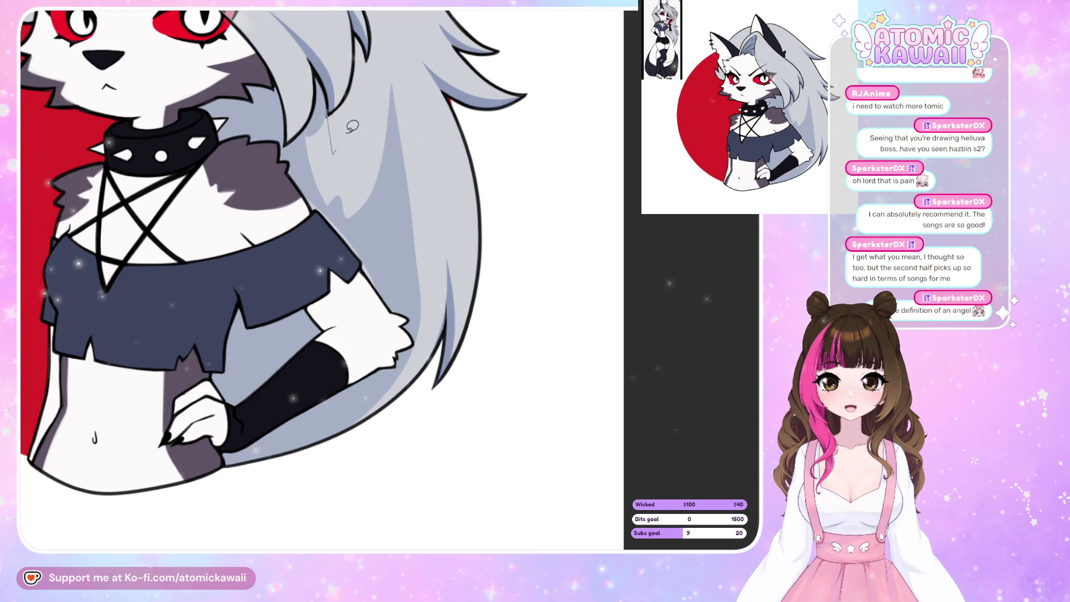
- Fill the outlined hair area with darker blue shadow, discarding a trial stroke along the hair edge
{"action": "left_click", "coordinate": [340, 176]}
{"action": "key", "text": "h"}
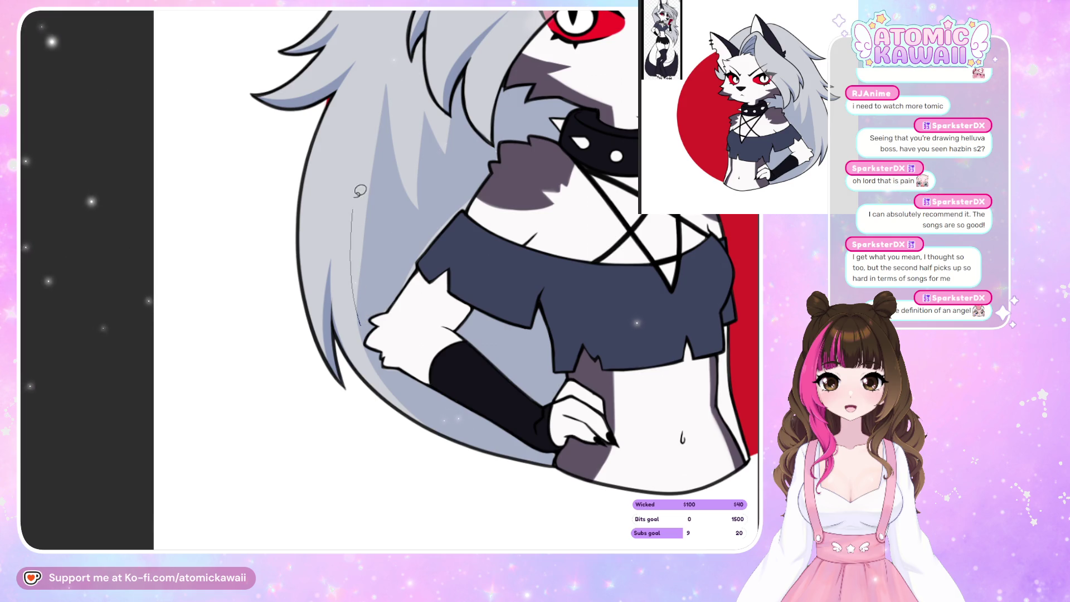
{"action": "left_click_drag", "start_coordinate": [362, 201], "coordinate": [406, 234]}
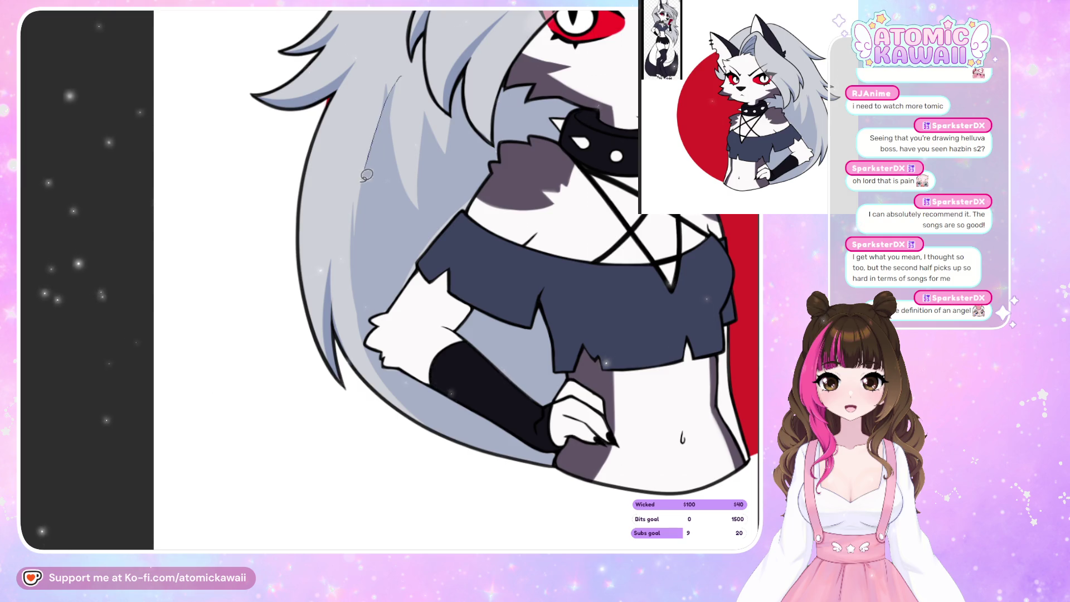
{"action": "mouse_move", "coordinate": [404, 65]}
{"action": "left_mouse_down"}
{"action": "mouse_move", "coordinate": [365, 175]}
{"action": "mouse_move", "coordinate": [405, 64]}
{"action": "left_mouse_up"}
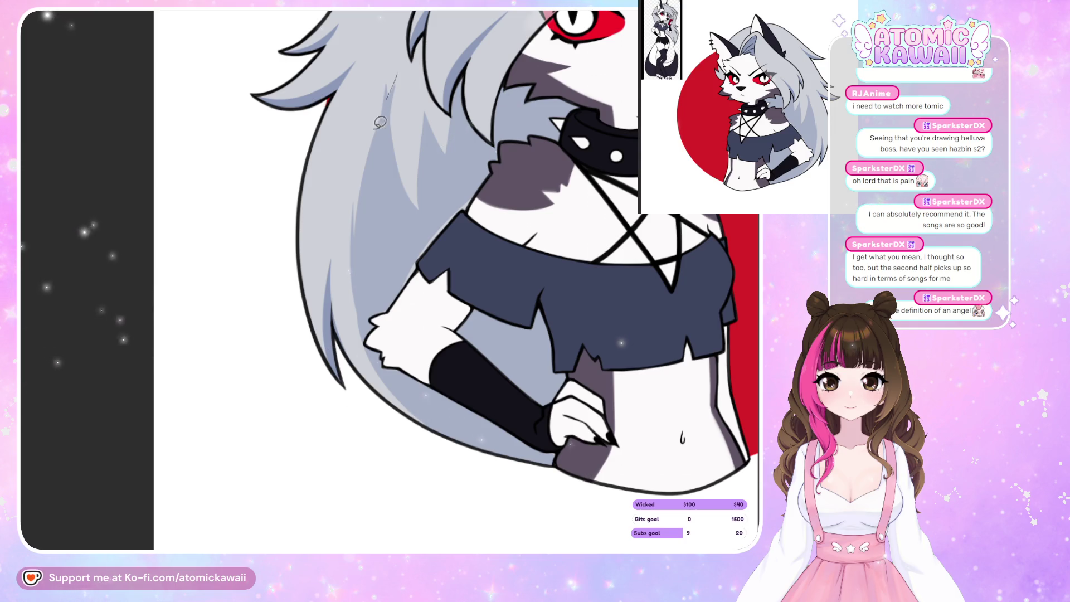
{"action": "left_click_drag", "start_coordinate": [398, 71], "coordinate": [368, 152]}
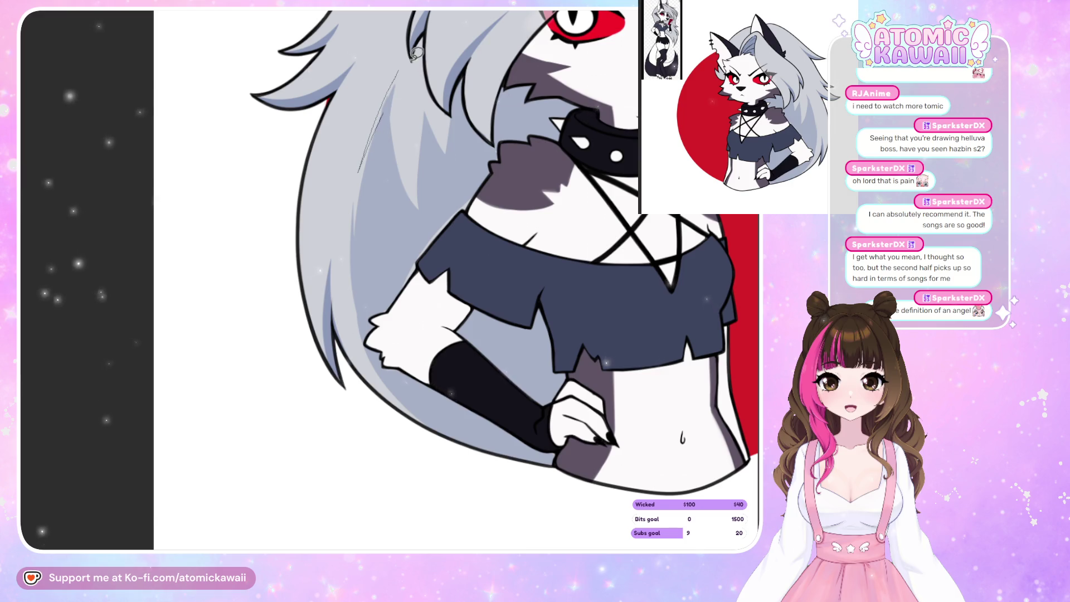
{"action": "key", "text": "h"}
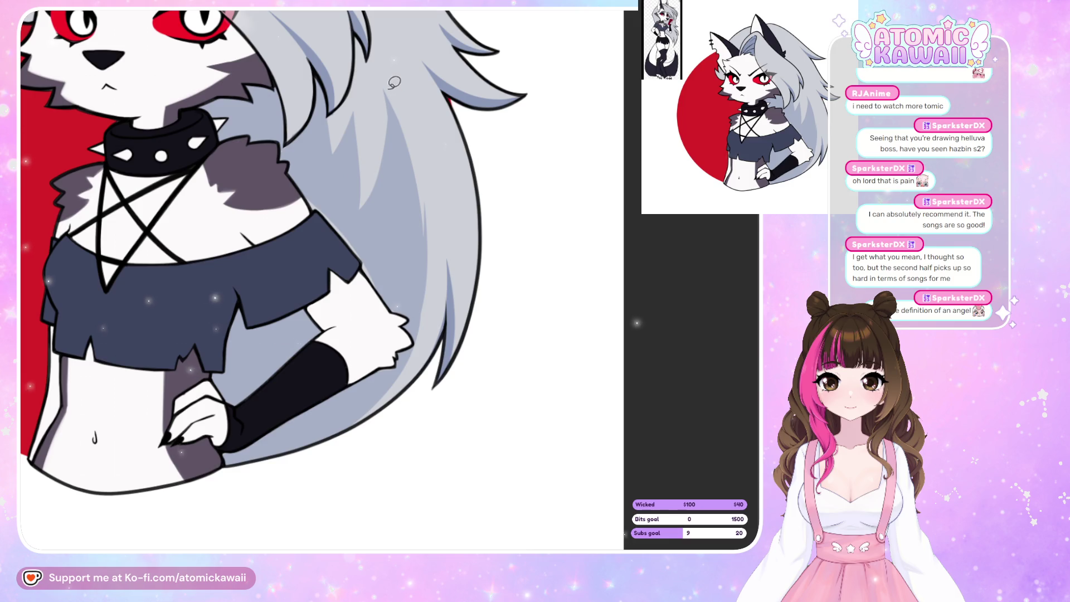
{"action": "key", "text": "ctrl+z"}
{"action": "key", "text": "h"}
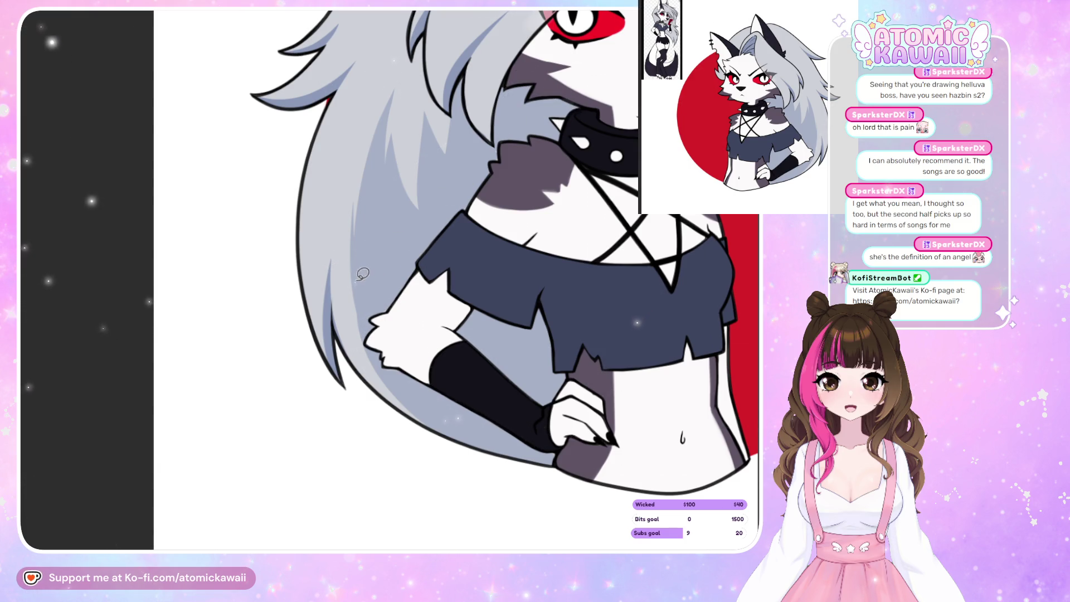
- Draw three thin strand lines along the hair edge beside the arm
{"action": "left_click_drag", "start_coordinate": [365, 236], "coordinate": [360, 315]}
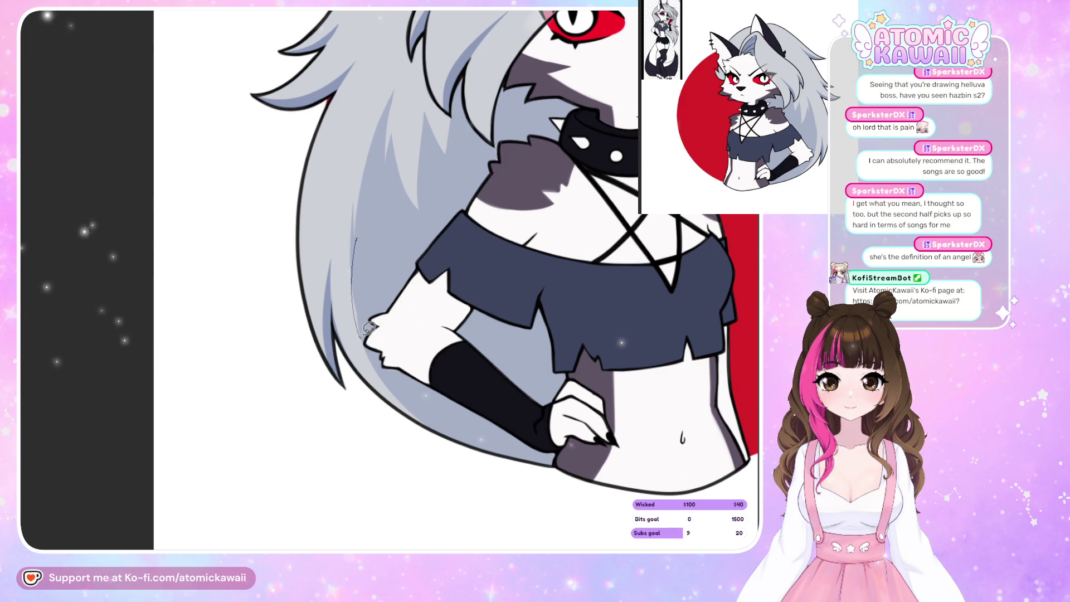
{"action": "key", "text": "h"}
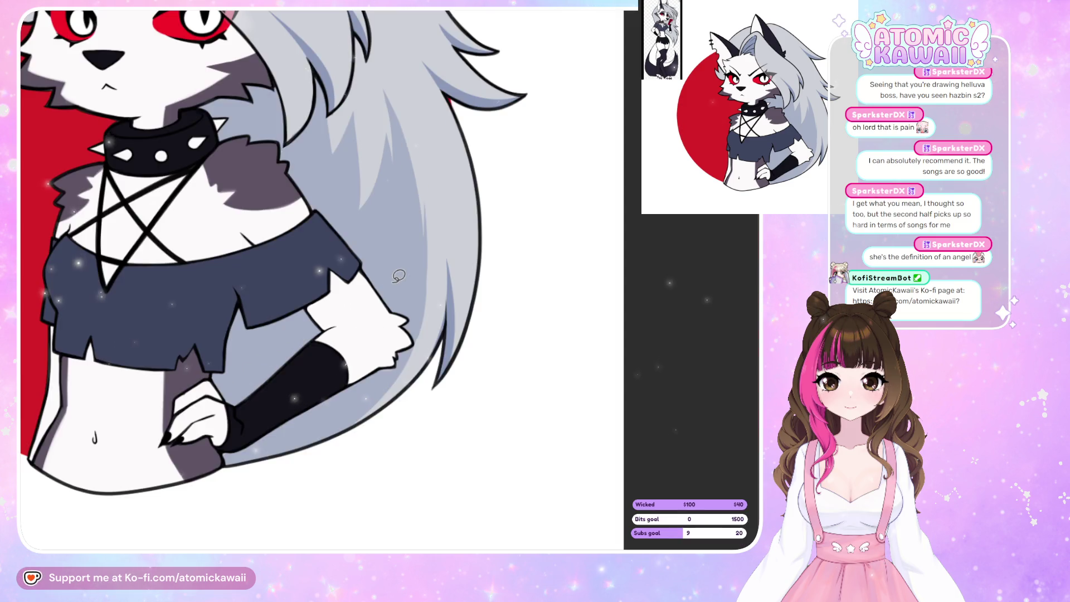
{"action": "left_click_drag", "start_coordinate": [415, 345], "coordinate": [344, 427]}
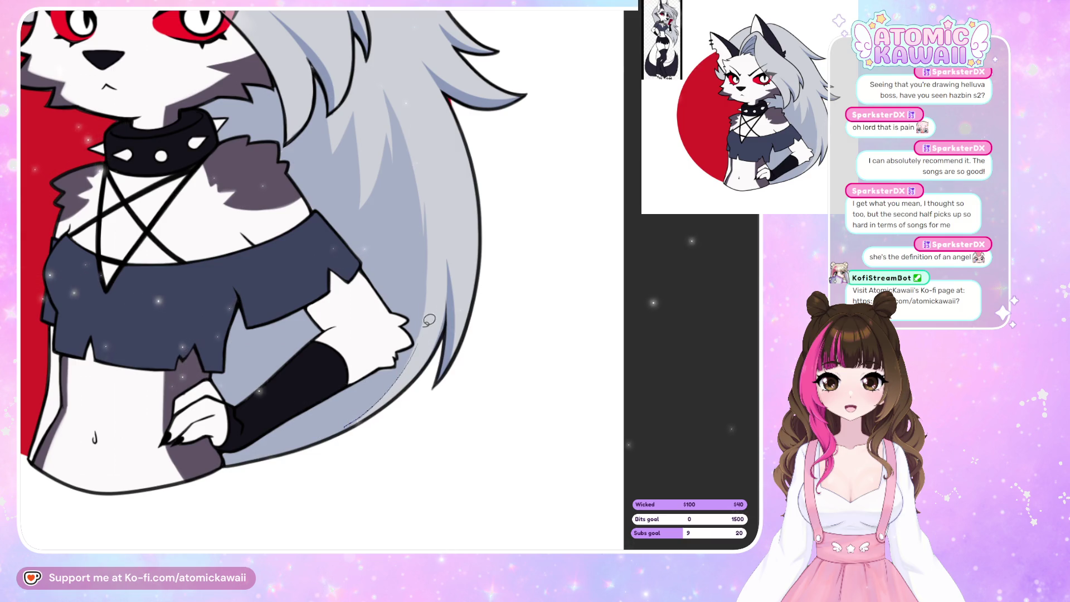
{"action": "left_click_drag", "start_coordinate": [422, 317], "coordinate": [418, 340]}
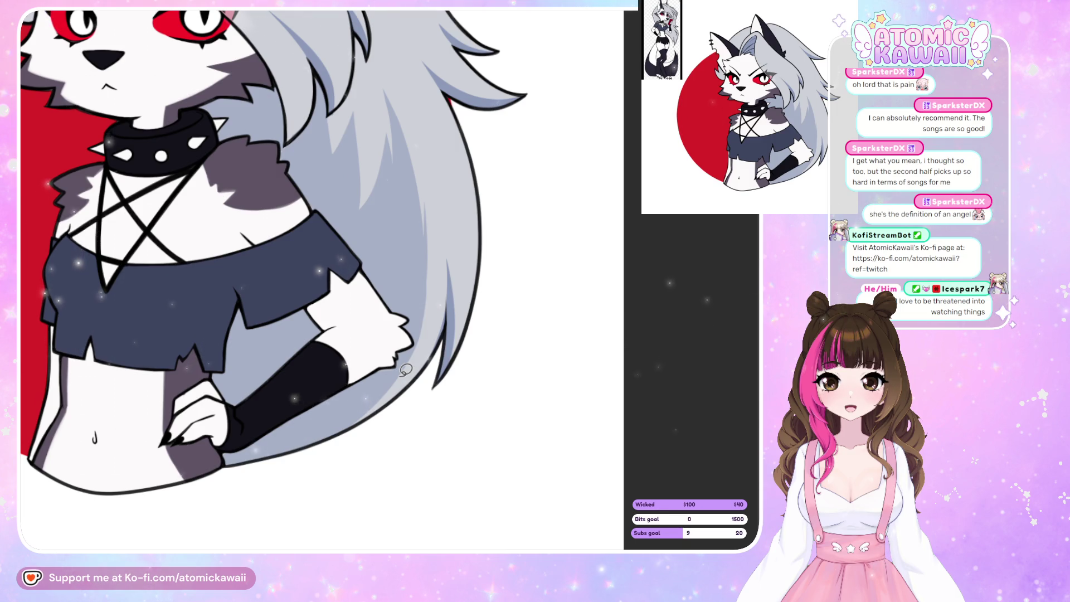
{"action": "scroll", "coordinate": [405, 370], "scroll_direction": "up", "scroll_amount": 3}
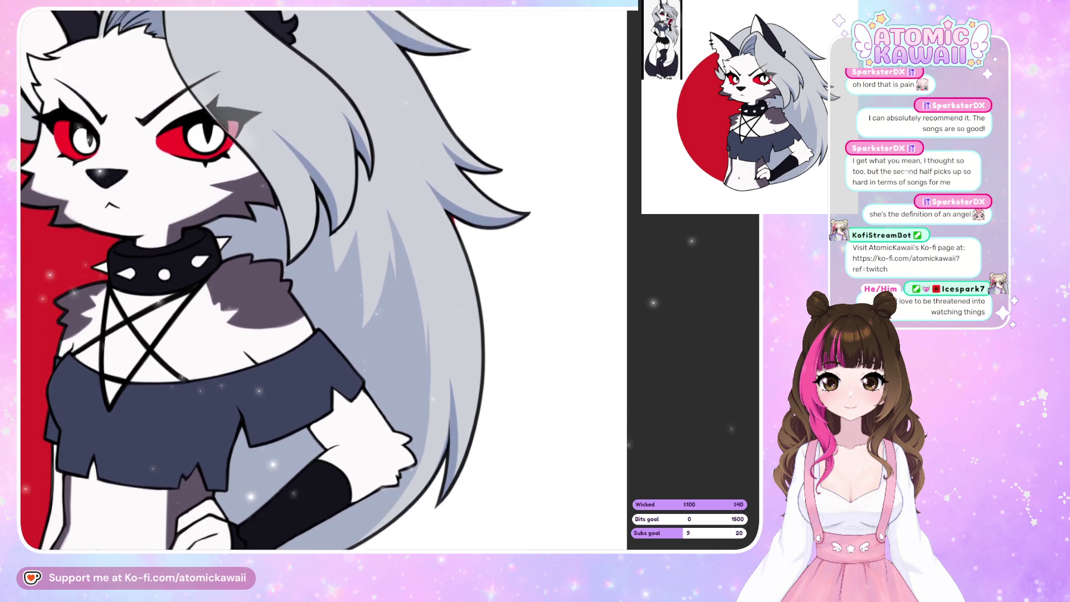
{"action": "scroll", "coordinate": [275, 278], "scroll_direction": "up", "scroll_amount": 2}
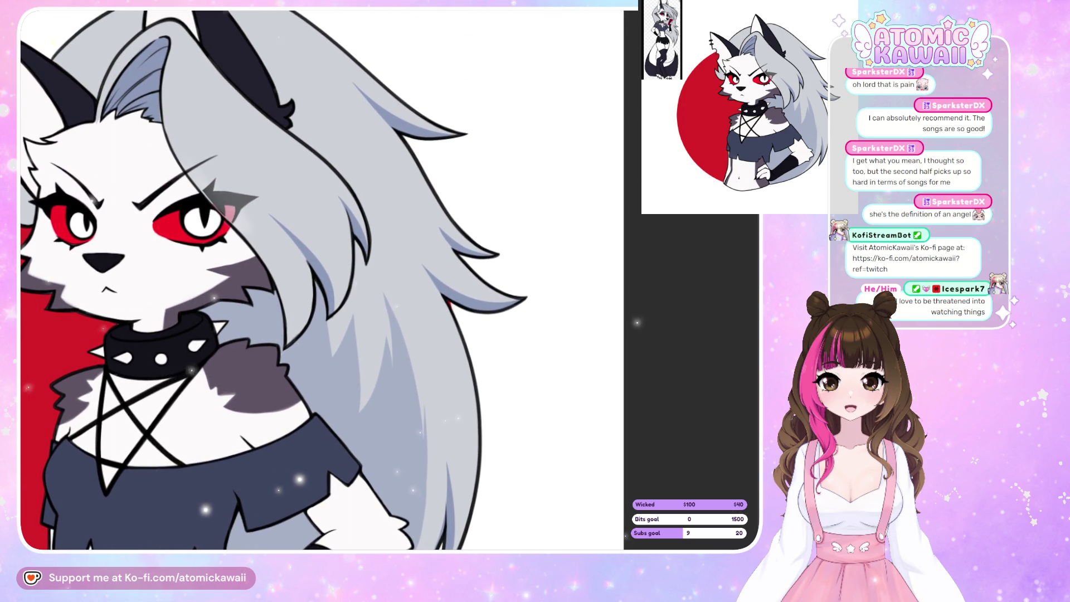
- Lasso-fill the shading along the ear's edge, checking in mirrored view, then show the whole image
{"action": "scroll", "coordinate": [579, 477], "scroll_direction": "up", "scroll_amount": 5}
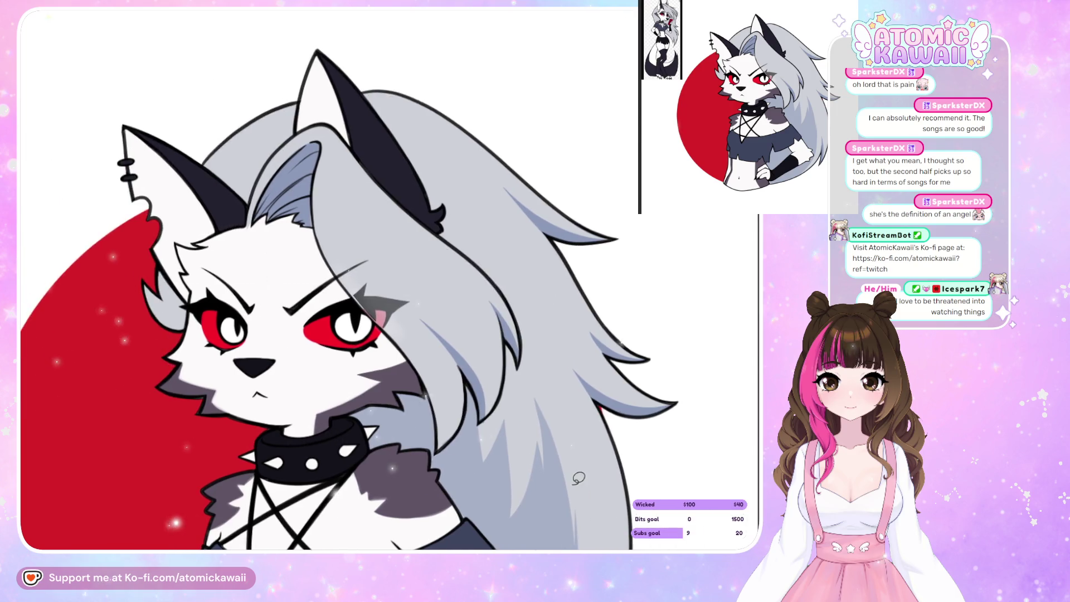
{"action": "key", "text": "h"}
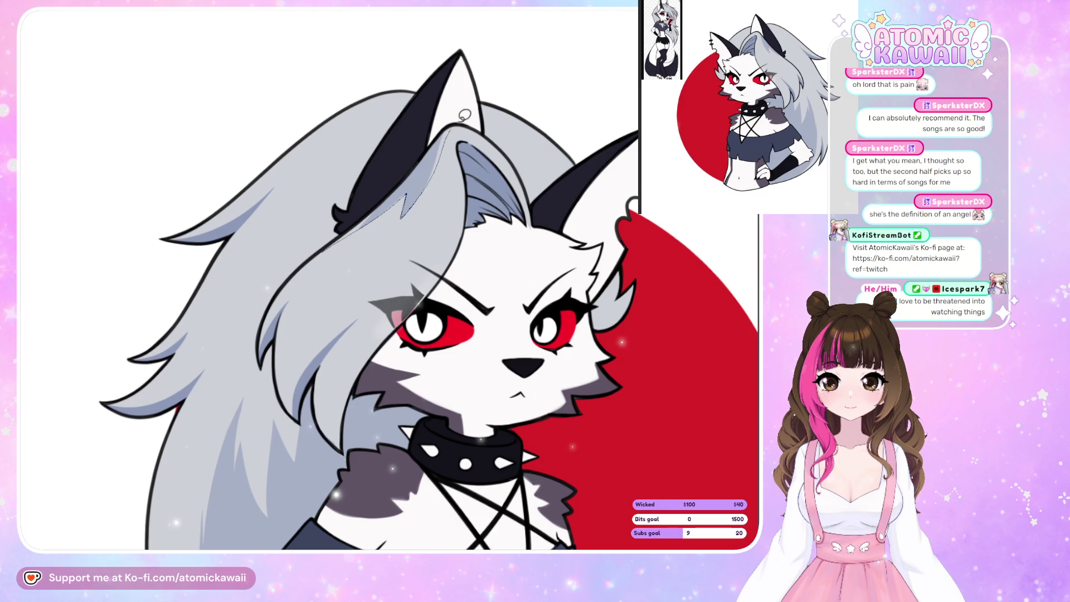
{"action": "left_click_drag", "start_coordinate": [452, 122], "coordinate": [463, 103]}
{"action": "key", "text": "h"}
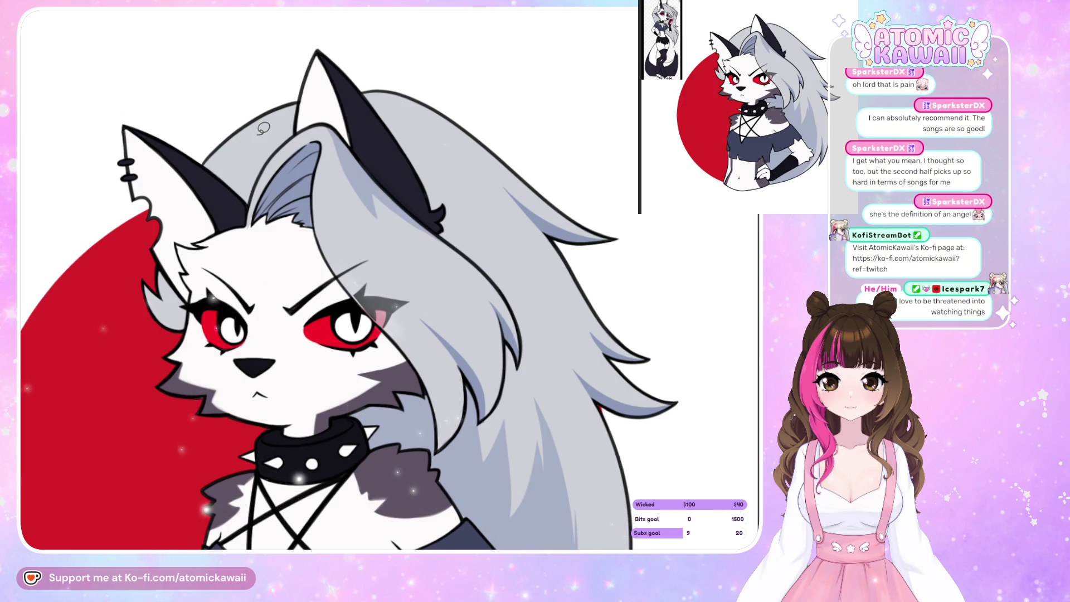
{"action": "scroll", "coordinate": [263, 128], "scroll_direction": "down", "scroll_amount": 5}
{"action": "scroll", "coordinate": [234, 140], "scroll_direction": "up", "scroll_amount": 5}
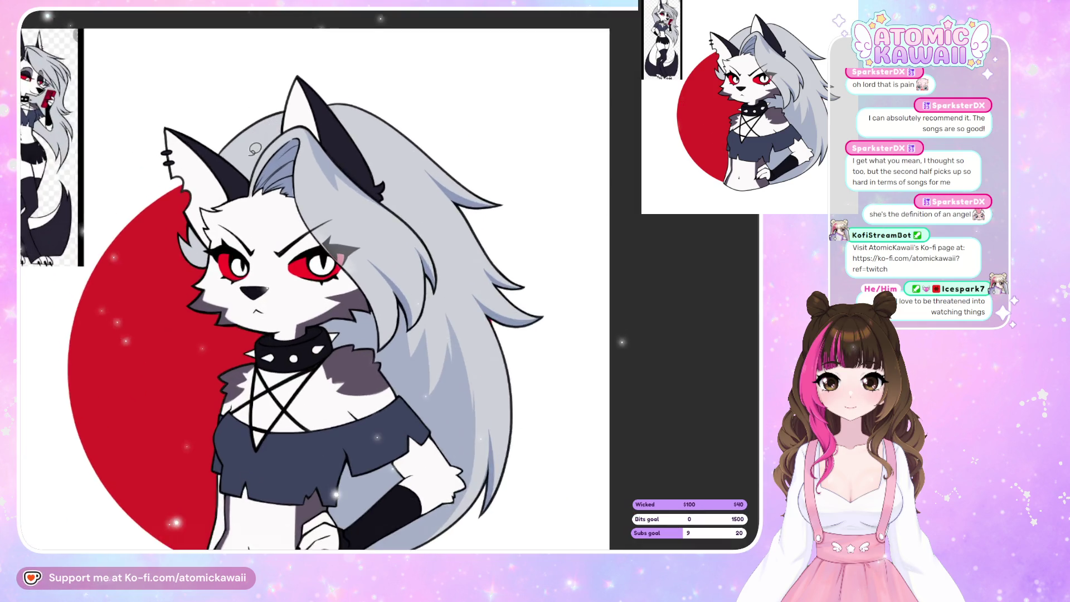
{"action": "key", "text": "h"}
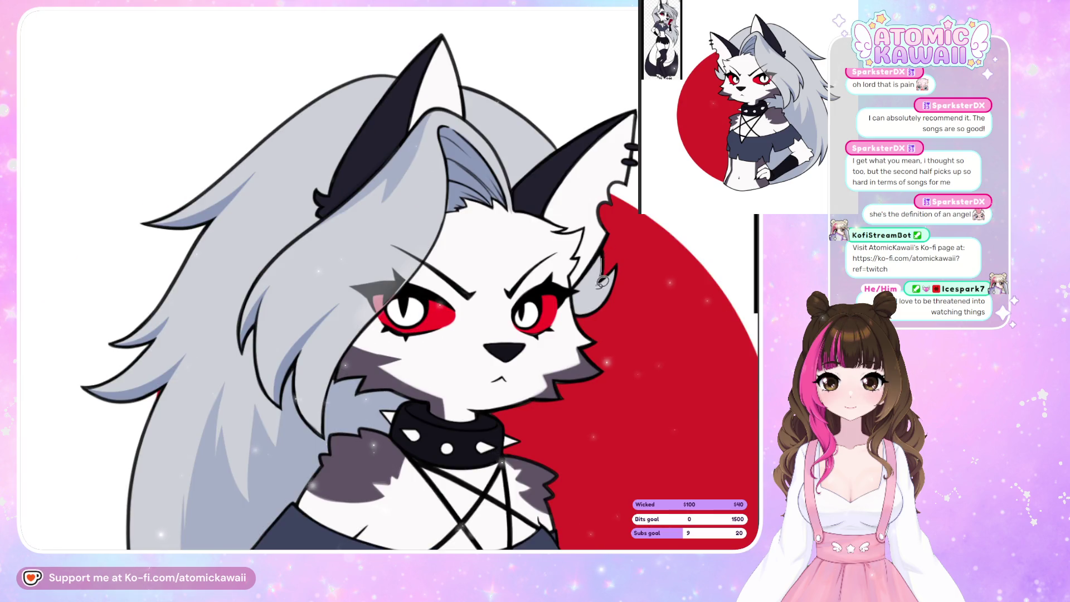
{"action": "key", "text": "h"}
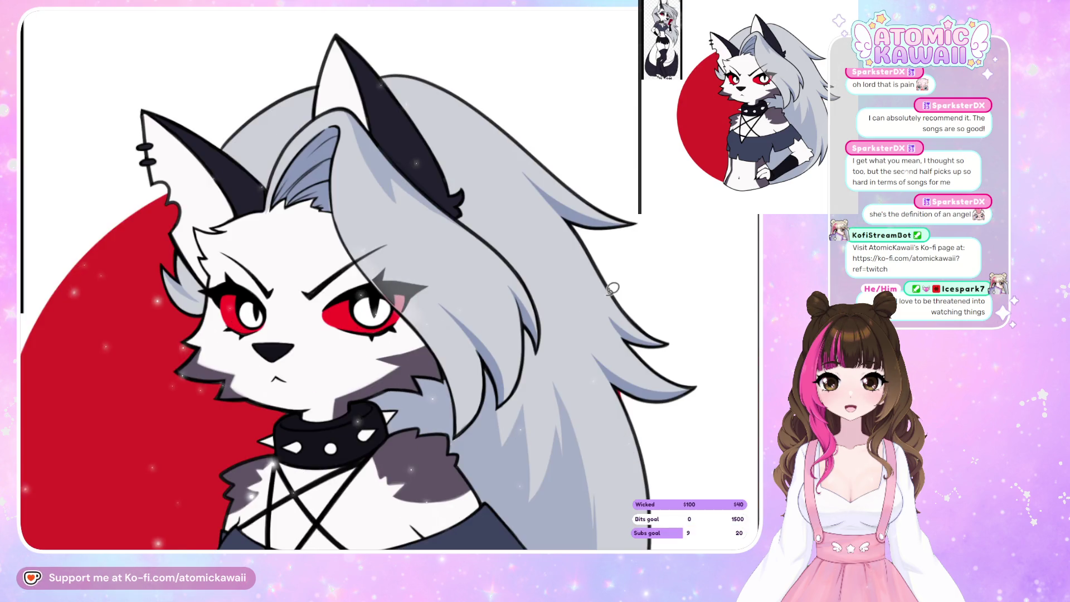
{"action": "key", "text": "ctrl+0"}
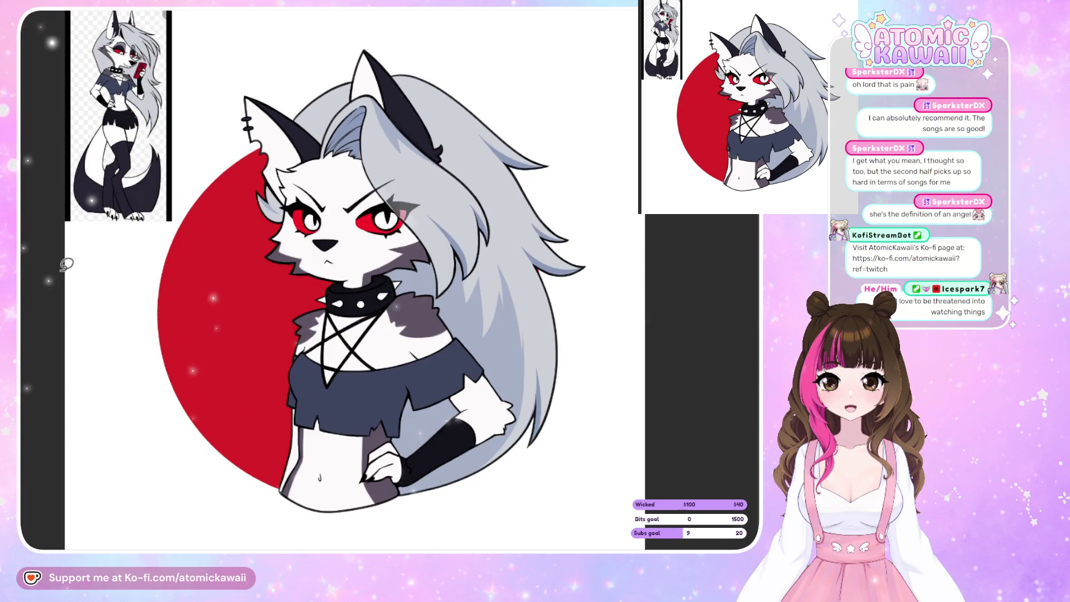
- Shade the fur under the chin to the collar and erase the stray white line on the chin shadow
{"action": "scroll", "coordinate": [261, 319], "scroll_direction": "up", "scroll_amount": 1}
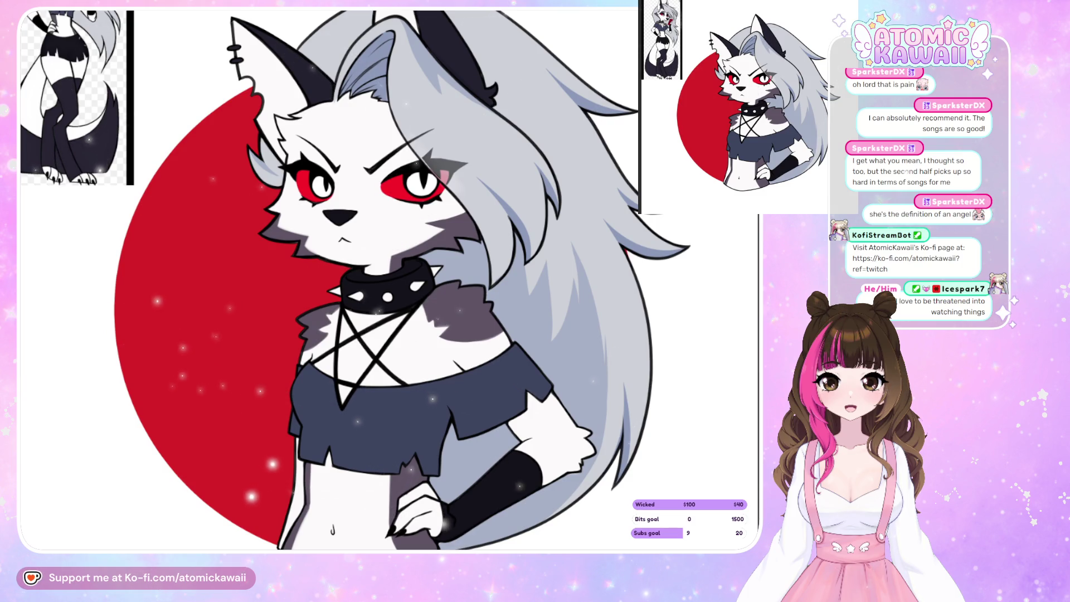
{"action": "left_click", "coordinate": [439, 275]}
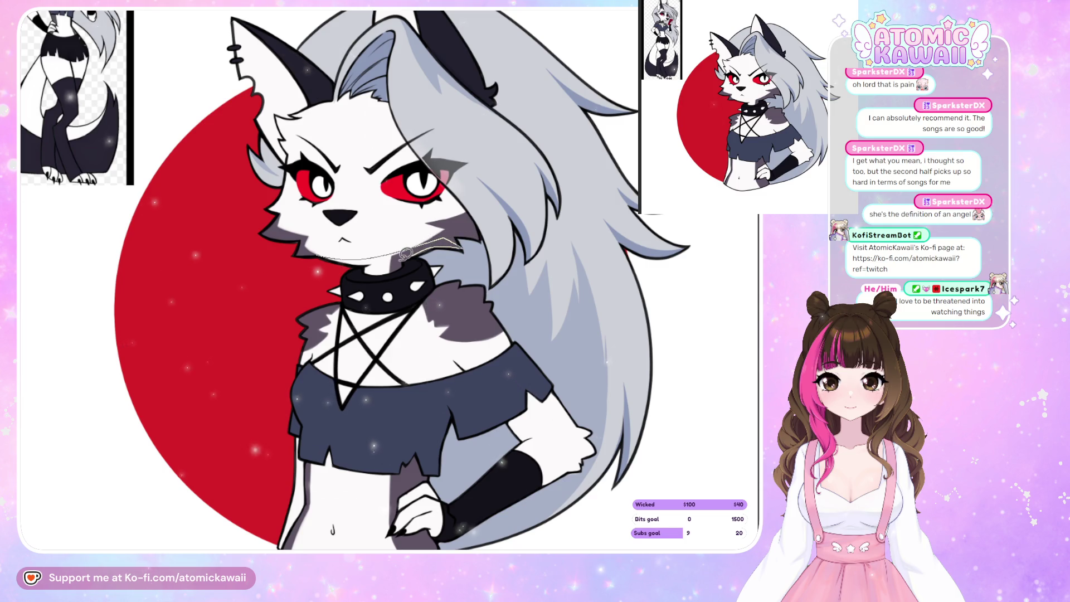
{"action": "left_click", "coordinate": [408, 290]}
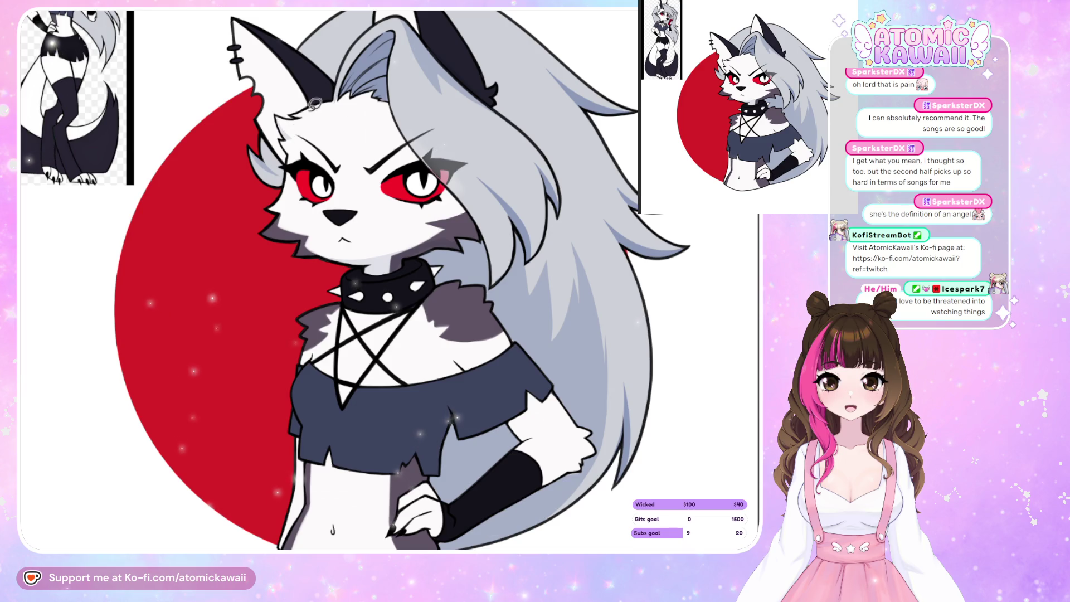
{"action": "key", "text": "h"}
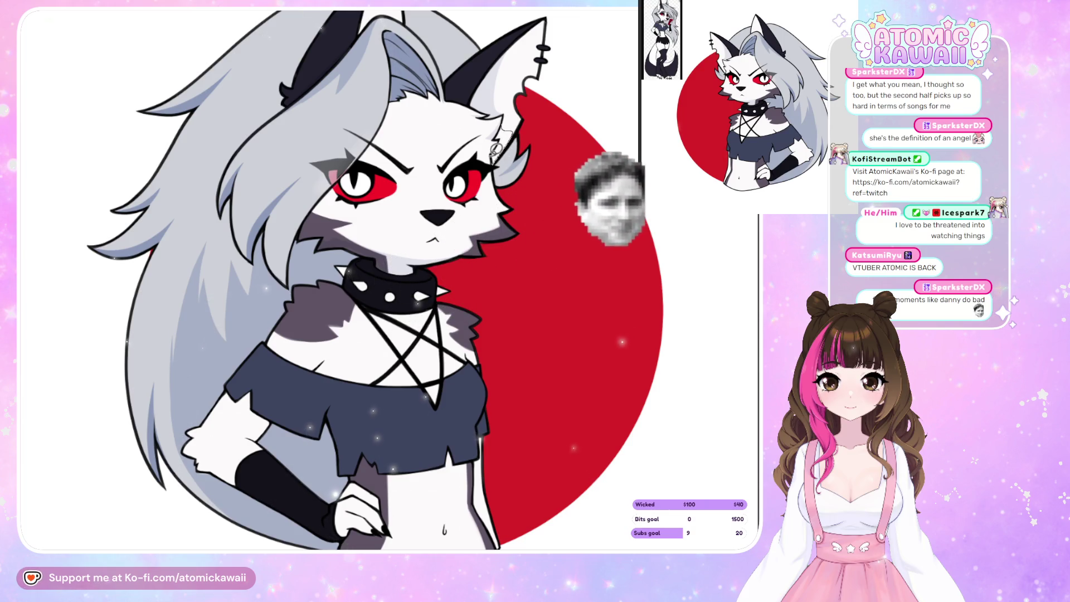
{"action": "key", "text": "h"}
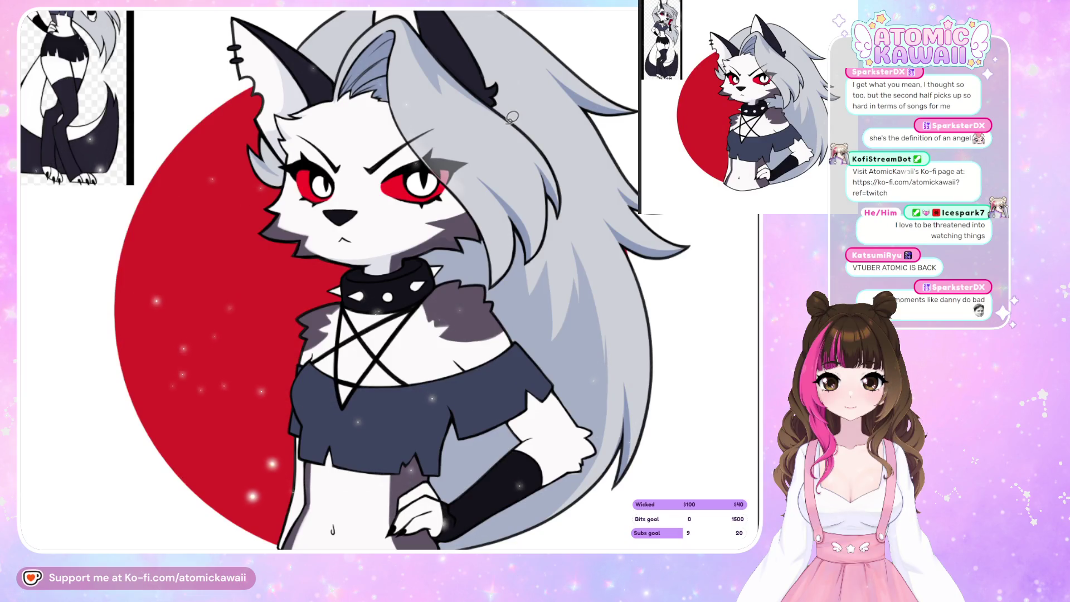
{"action": "key", "text": "h"}
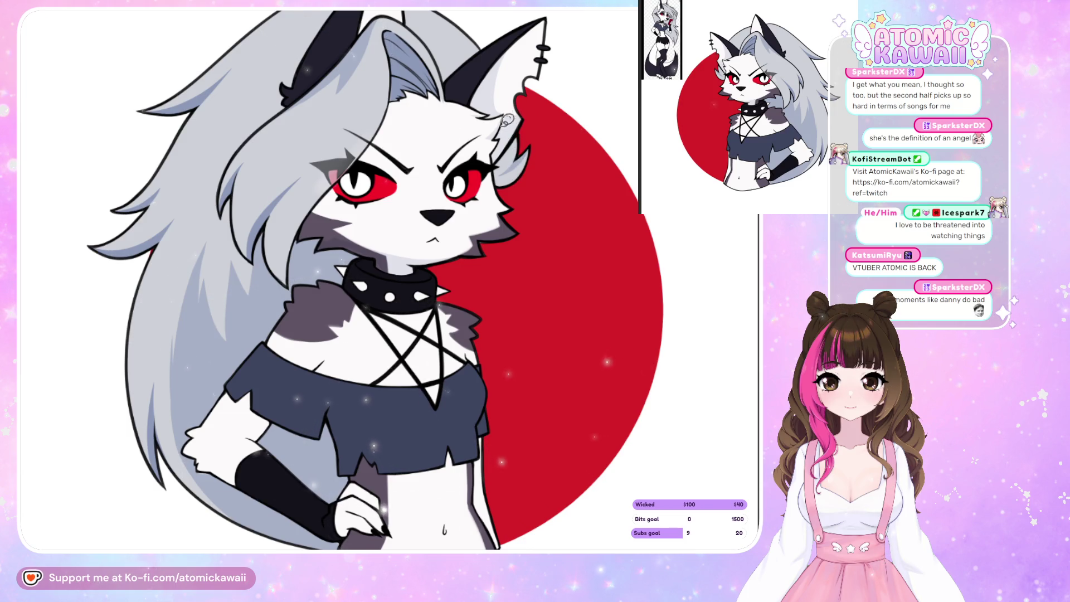
- Try a jagged fur stroke along the inner ear edge and undo it
{"action": "key", "text": "m"}
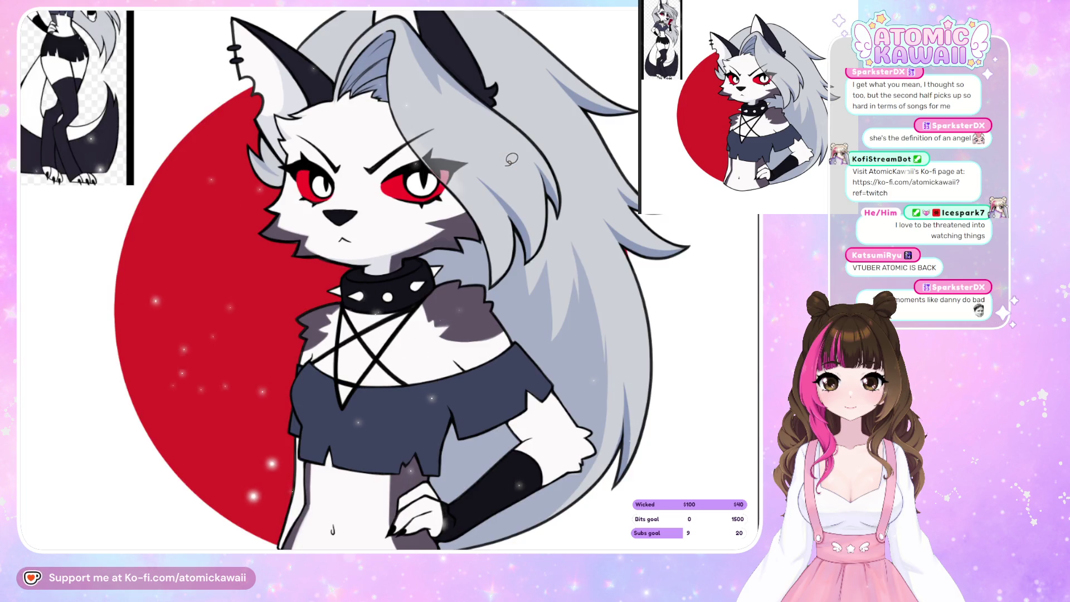
{"action": "key", "text": "m"}
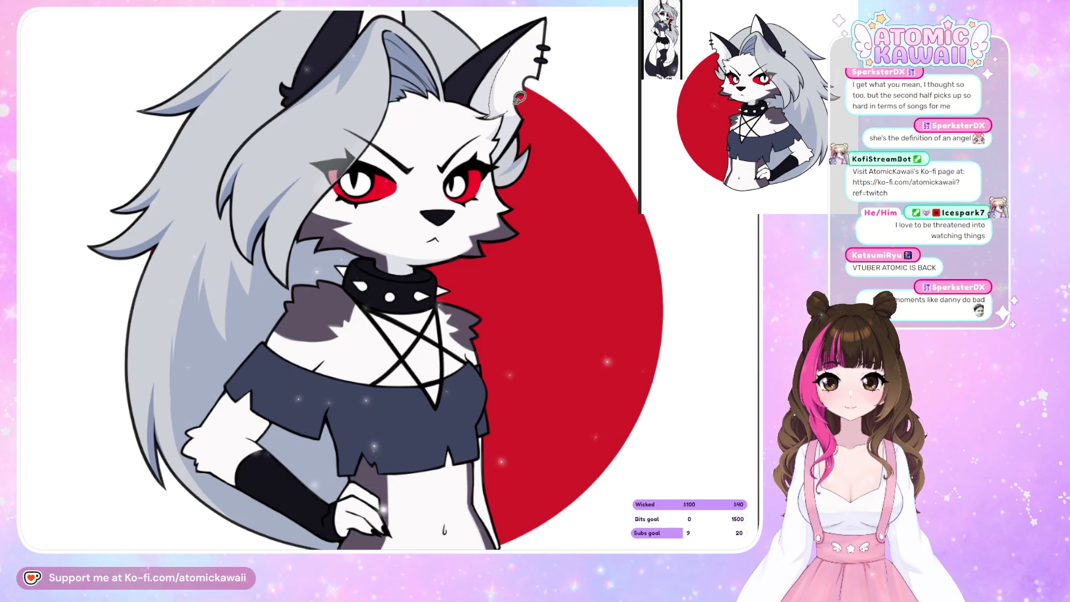
{"action": "left_click_drag", "start_coordinate": [520, 97], "coordinate": [497, 154]}
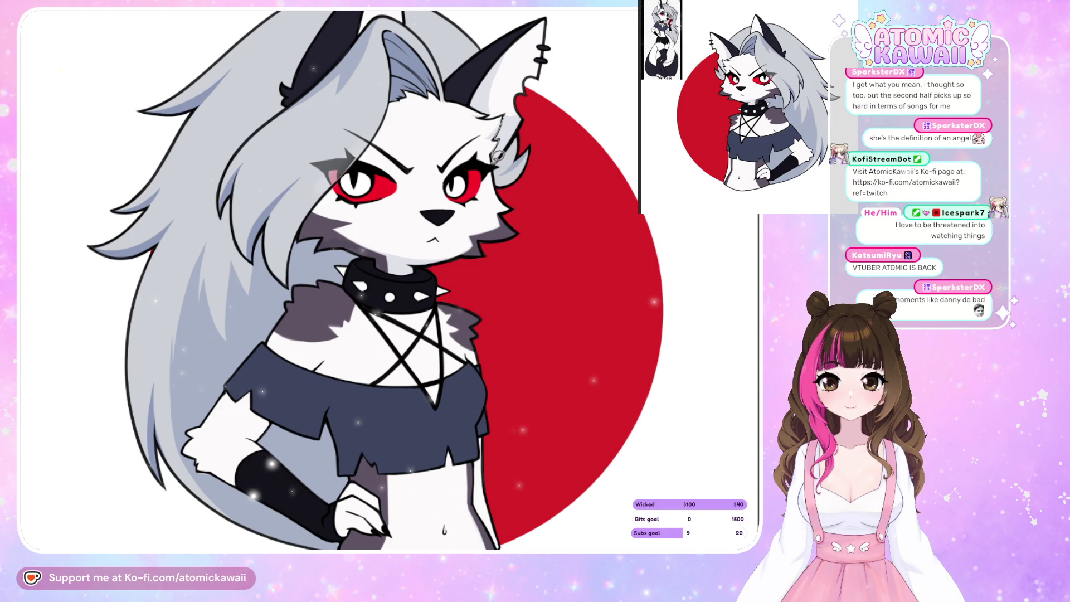
{"action": "key", "text": "ctrl+z"}
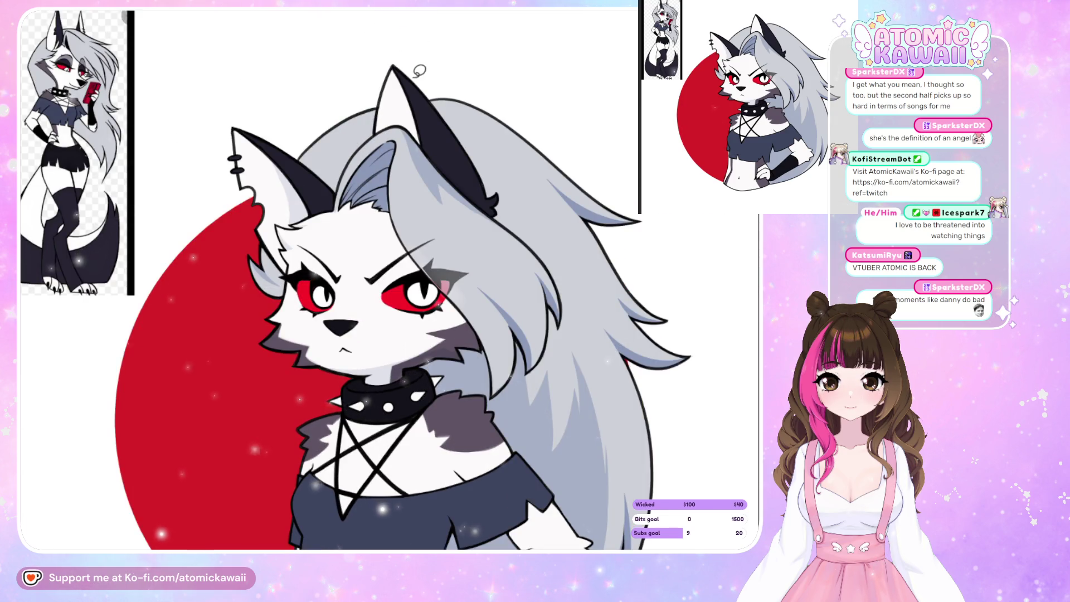
- Brush a darker band down the inner ear edge, replacing a lighter first stroke
{"action": "left_click_drag", "start_coordinate": [402, 81], "coordinate": [415, 125]}
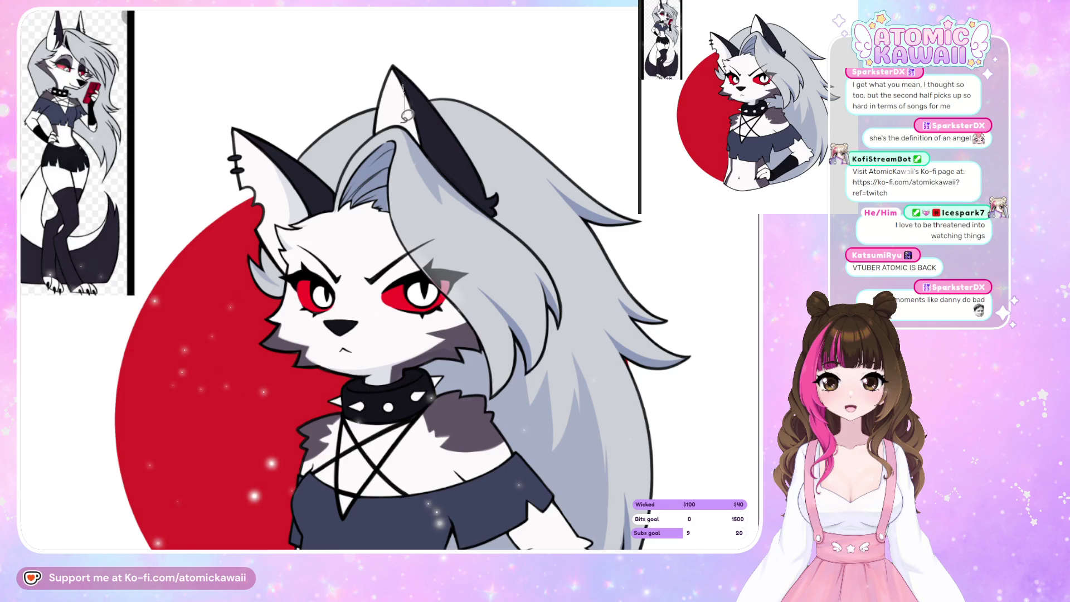
{"action": "key", "text": "ctrl+z"}
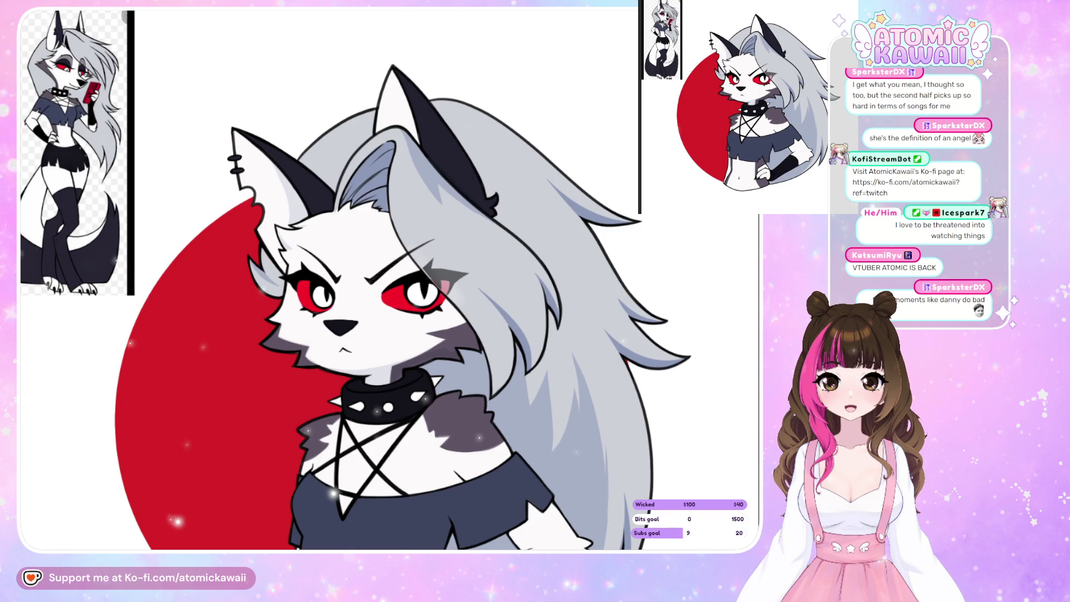
{"action": "left_click_drag", "start_coordinate": [416, 122], "coordinate": [416, 131]}
{"action": "key", "text": "m"}
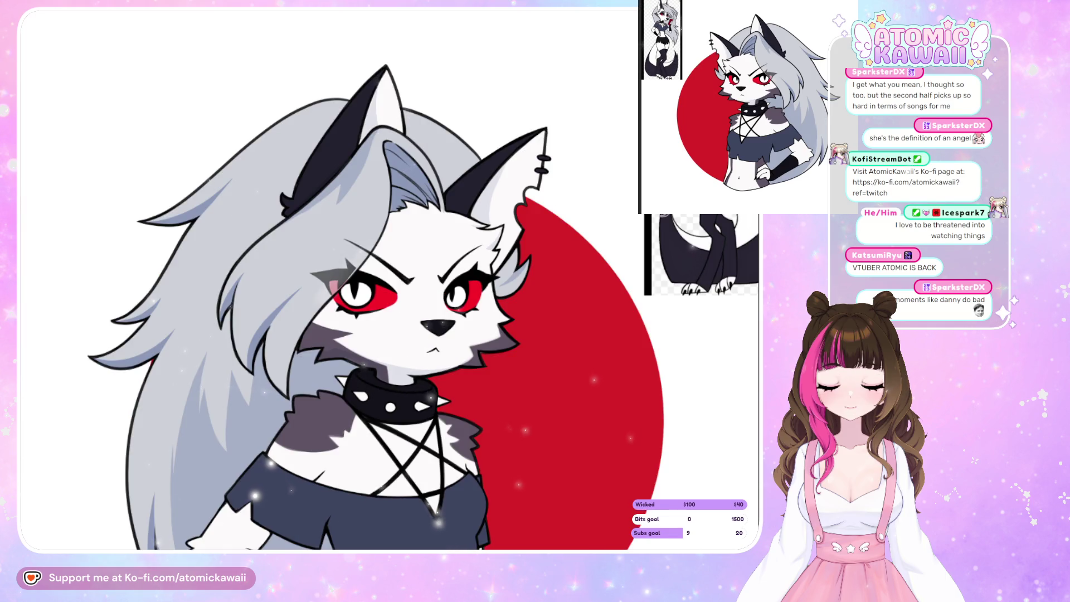
{"action": "scroll", "coordinate": [390, 278], "scroll_direction": "down", "scroll_amount": 3}
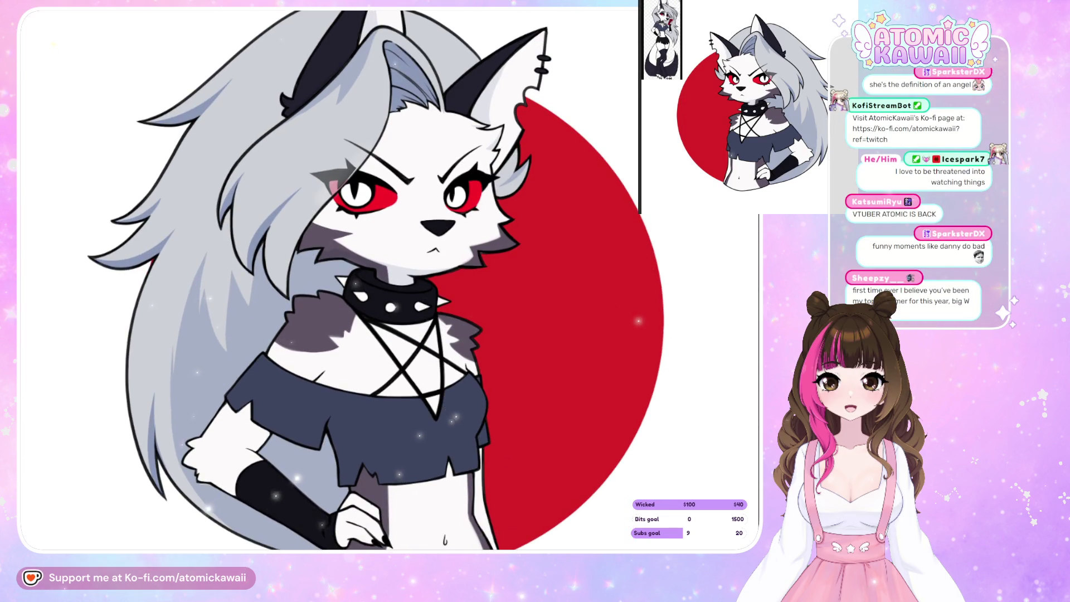
{"action": "key", "text": "m"}
{"action": "scroll", "coordinate": [356, 279], "scroll_direction": "down", "scroll_amount": 3}
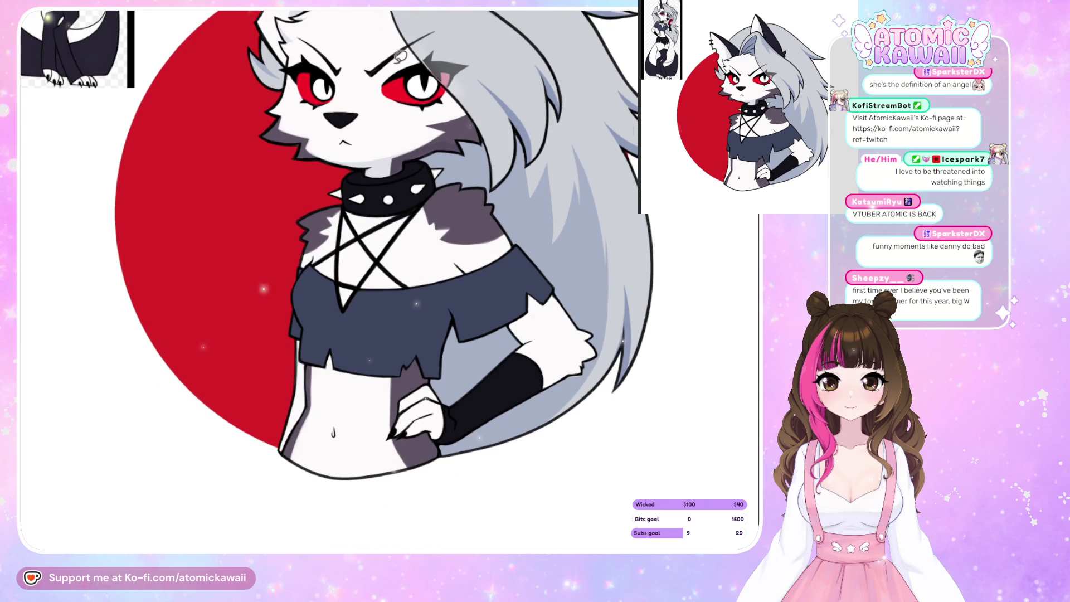
{"action": "key", "text": "m"}
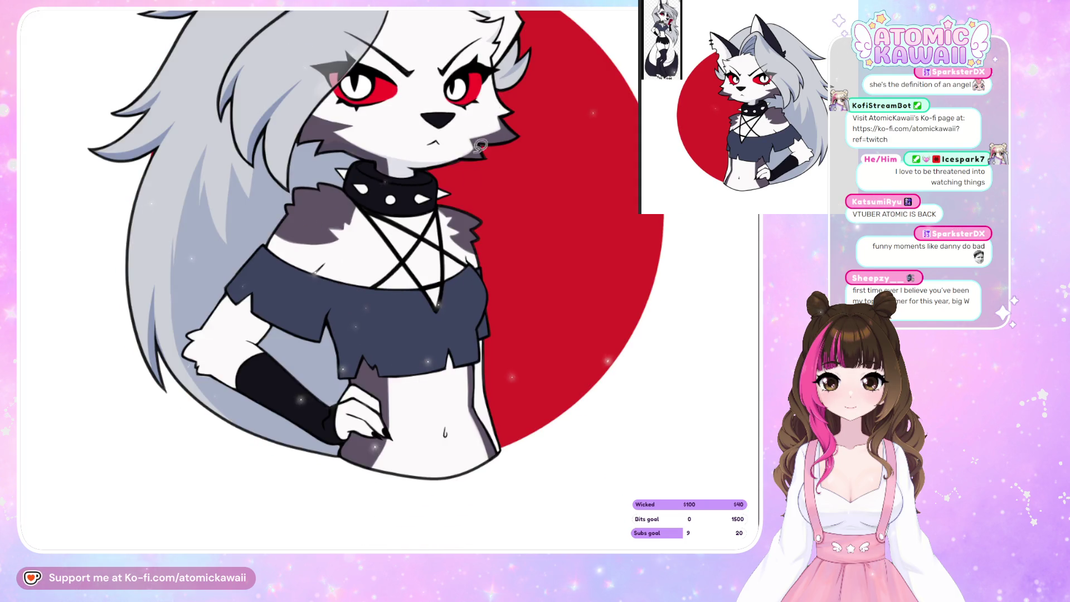
{"action": "key", "text": "m"}
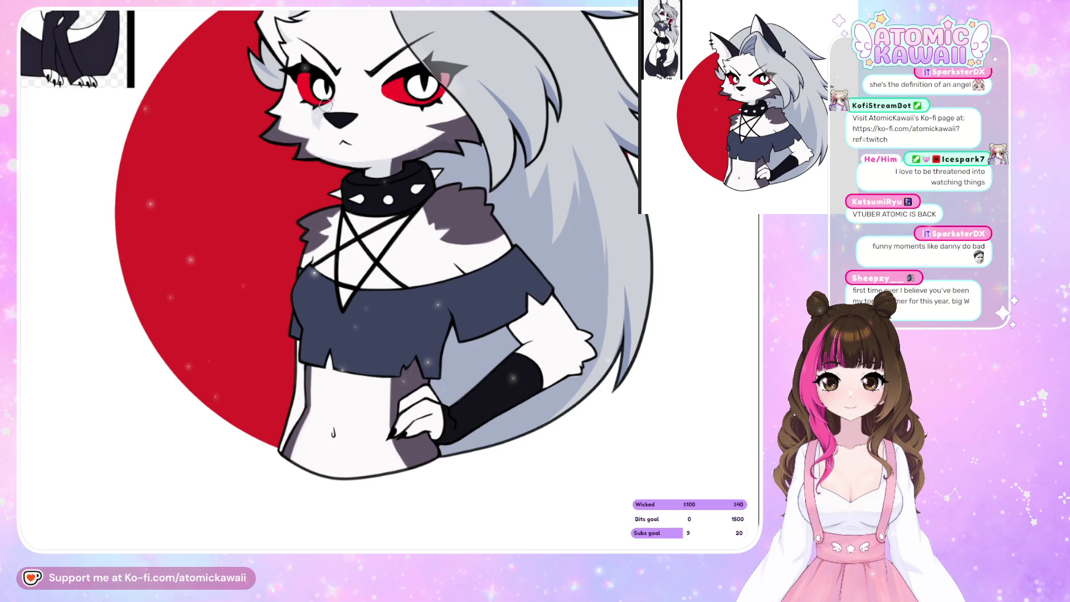
{"action": "key", "text": "h"}
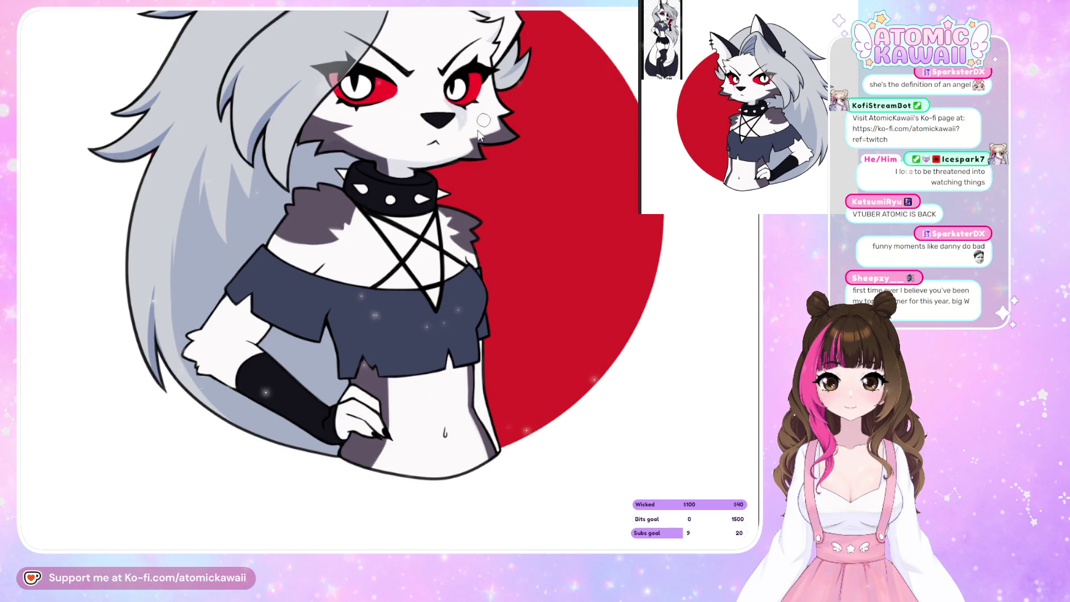
{"action": "key", "text": "h"}
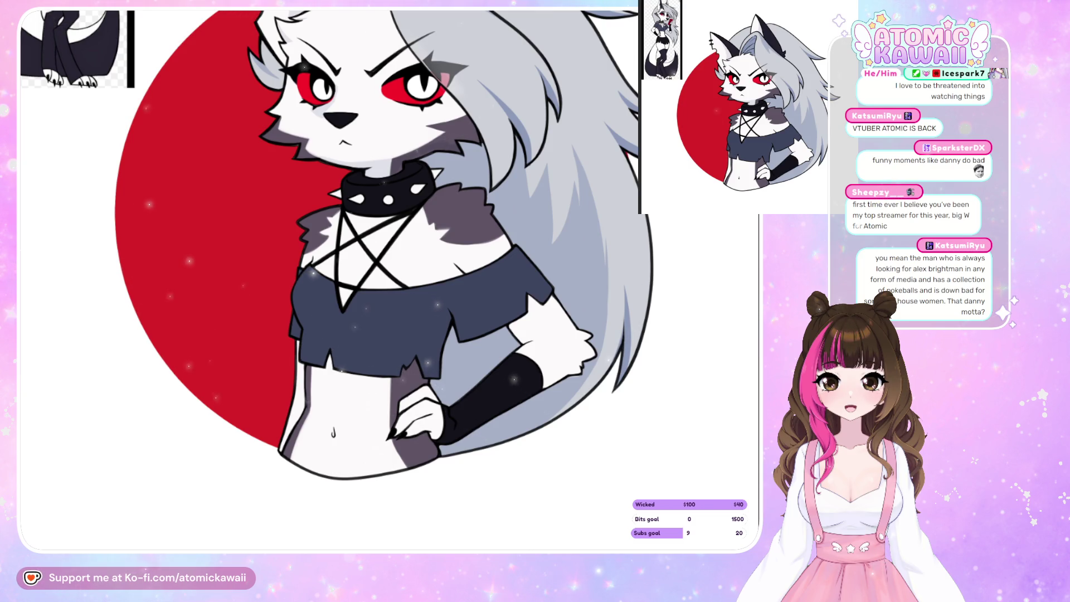
{"action": "key", "text": "h"}
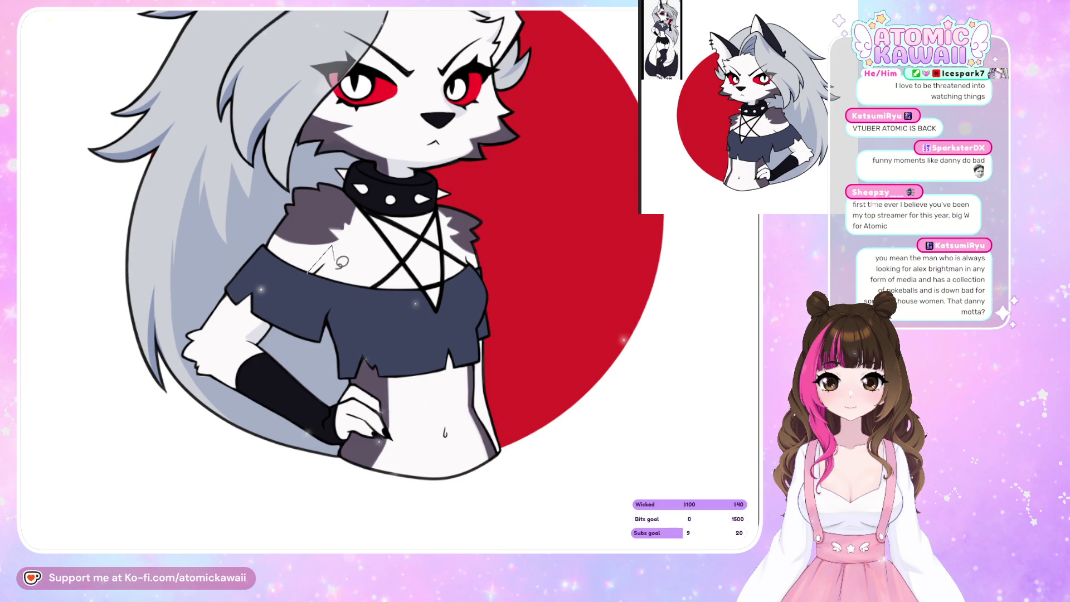
- Fill a grey shadow between the stomach and the clawed hand, then check it mirrored
{"action": "key", "text": "h"}
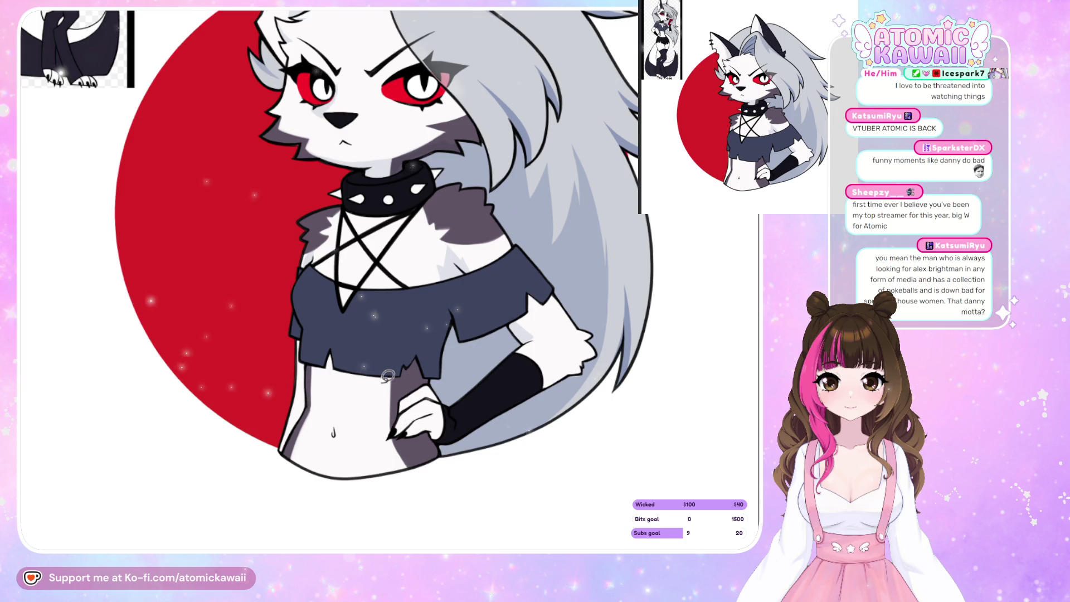
{"action": "mouse_move", "coordinate": [382, 373]}
{"action": "left_mouse_down"}
{"action": "mouse_move", "coordinate": [384, 426]}
{"action": "mouse_move", "coordinate": [357, 477]}
{"action": "left_mouse_up"}
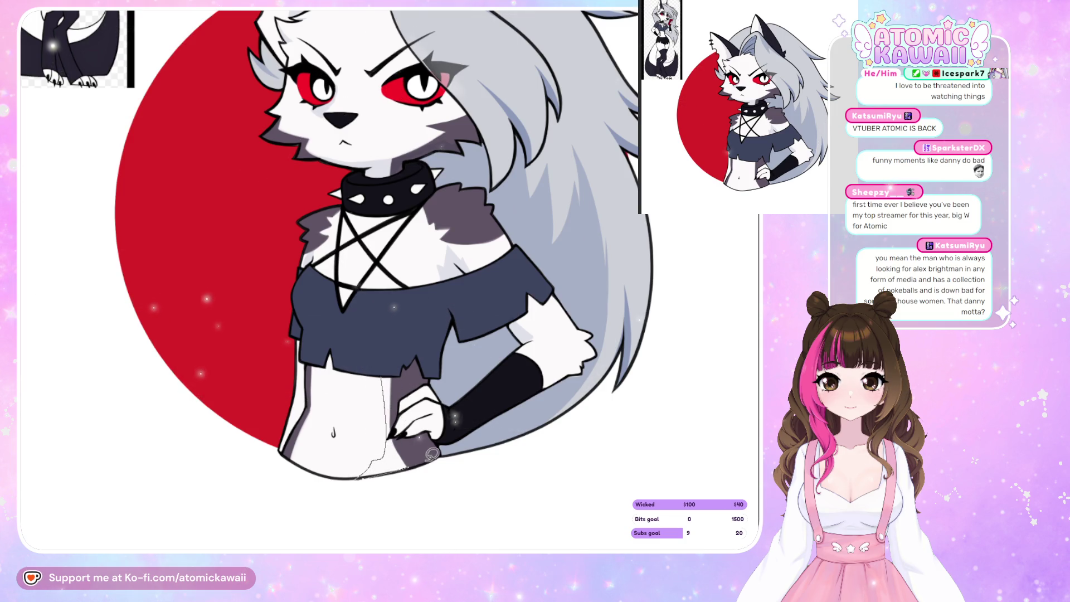
{"action": "left_click_drag", "start_coordinate": [416, 430], "coordinate": [409, 421]}
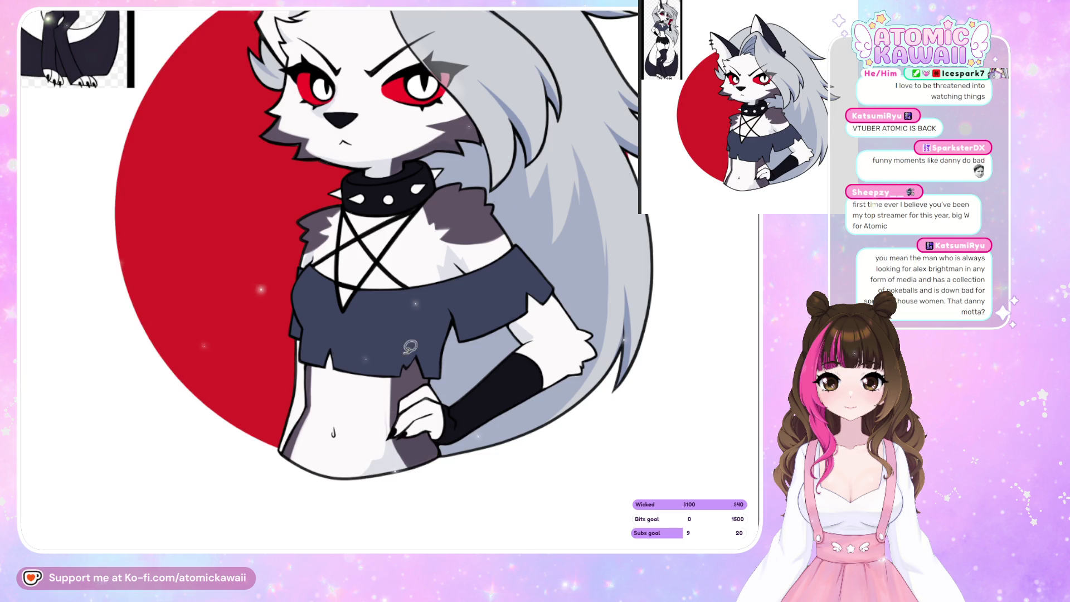
{"action": "left_click_drag", "start_coordinate": [383, 373], "coordinate": [401, 396]}
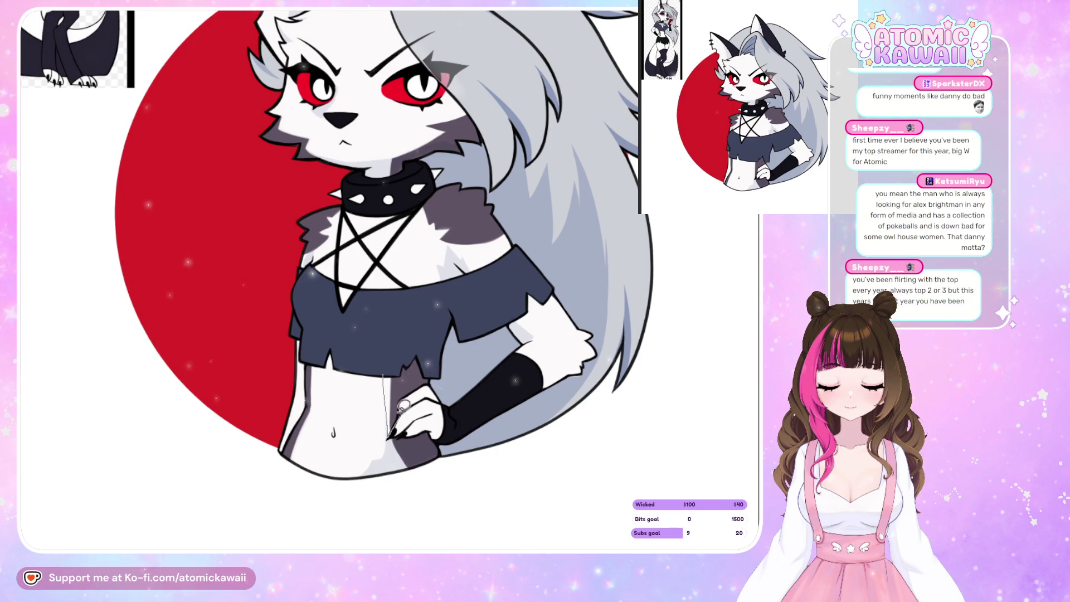
{"action": "left_click", "coordinate": [392, 413]}
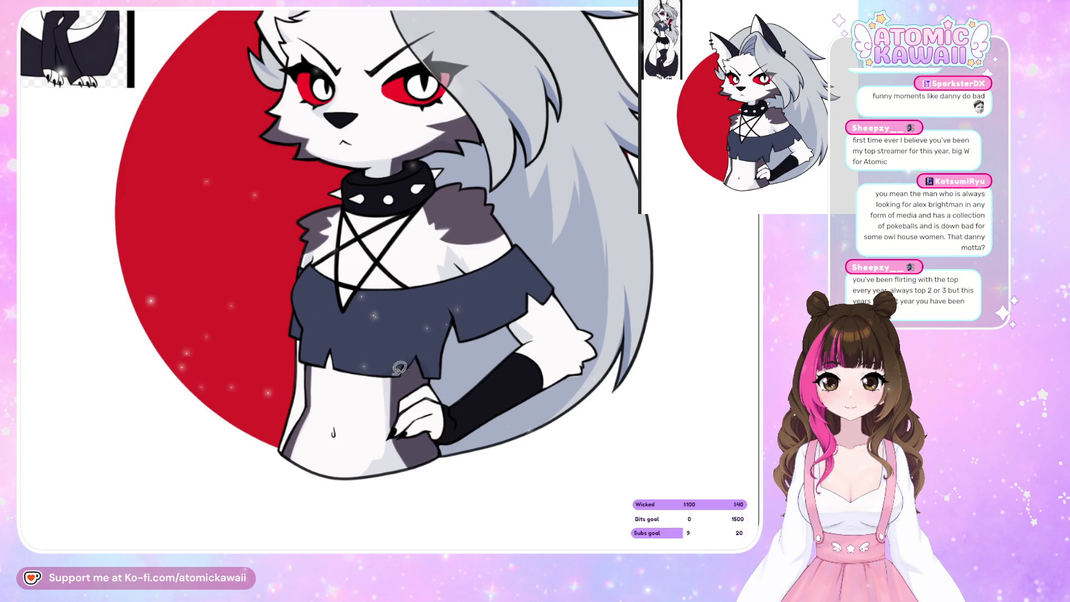
{"action": "key", "text": "h"}
- Sketch a grey stroke across the stomach and a line along the lower hip
{"action": "left_click_drag", "start_coordinate": [399, 385], "coordinate": [464, 366]}
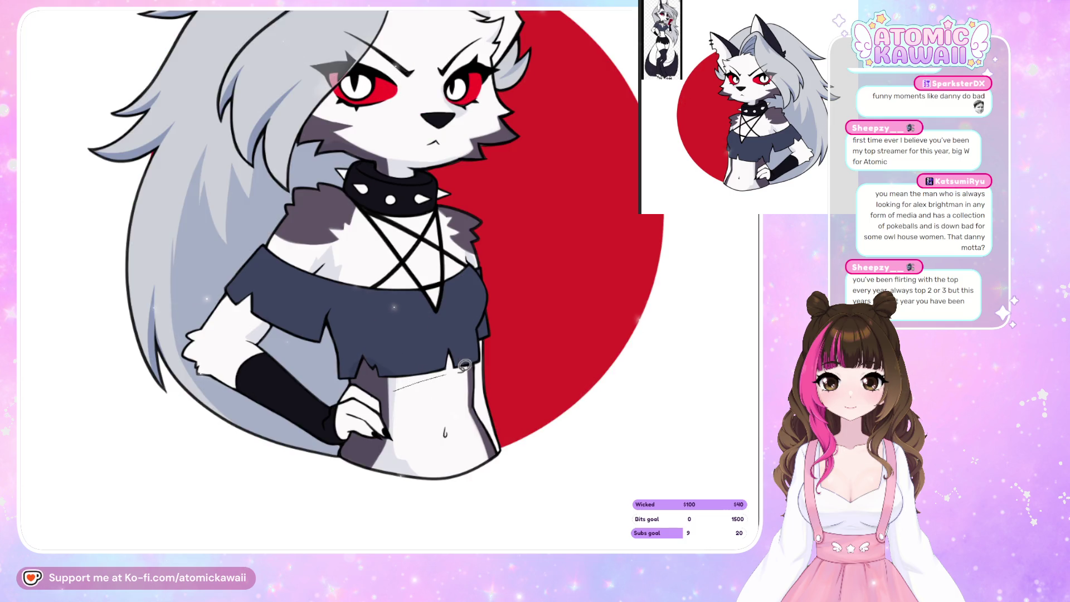
{"action": "key", "text": "h"}
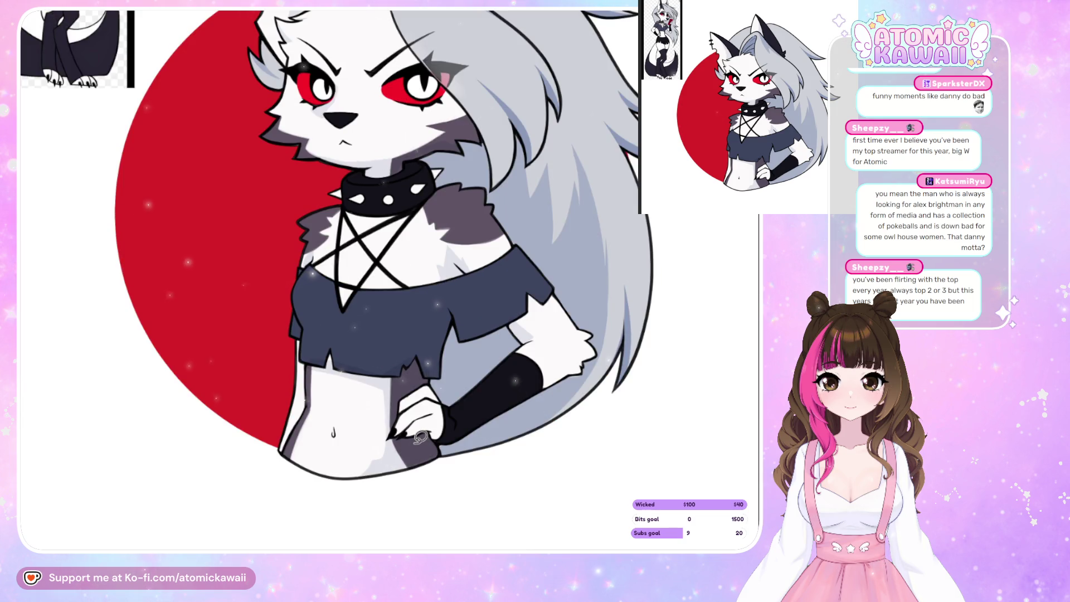
{"action": "left_click_drag", "start_coordinate": [359, 476], "coordinate": [376, 449]}
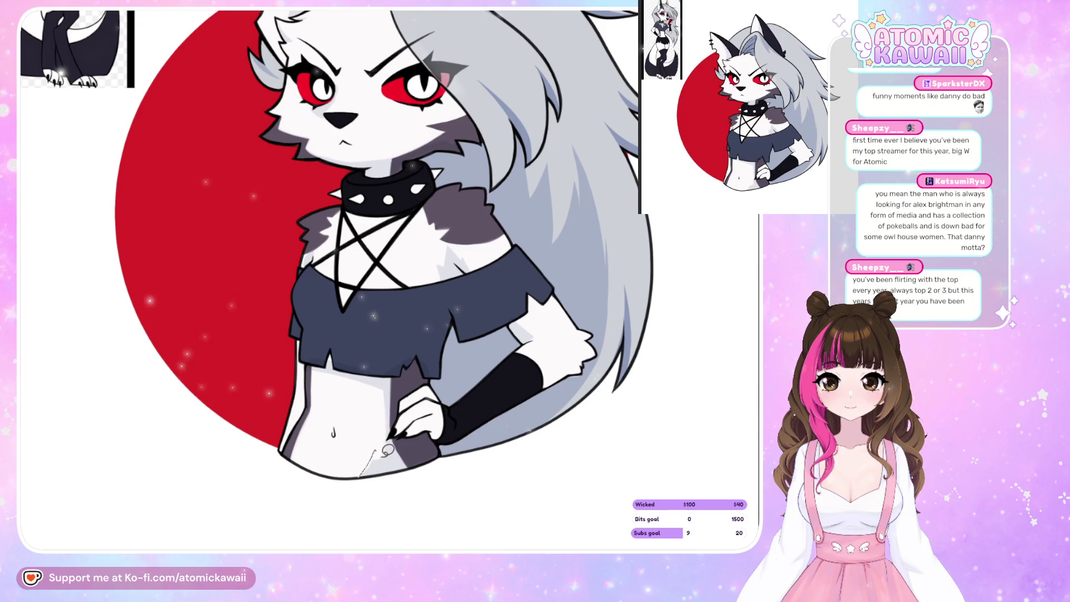
{"action": "key", "text": "ctrl+z"}
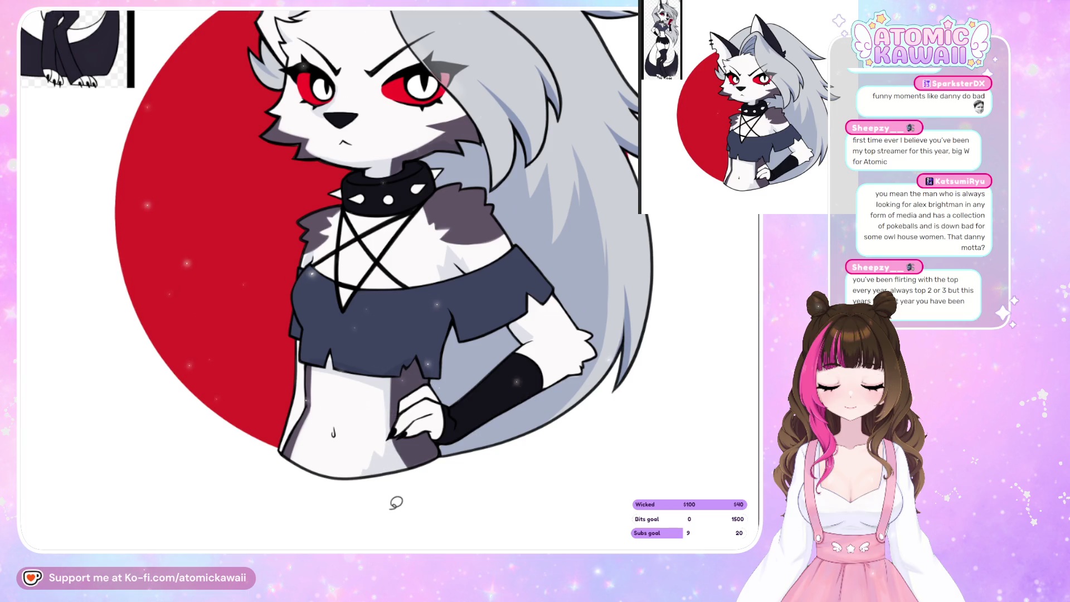
{"action": "left_click_drag", "start_coordinate": [362, 476], "coordinate": [381, 445]}
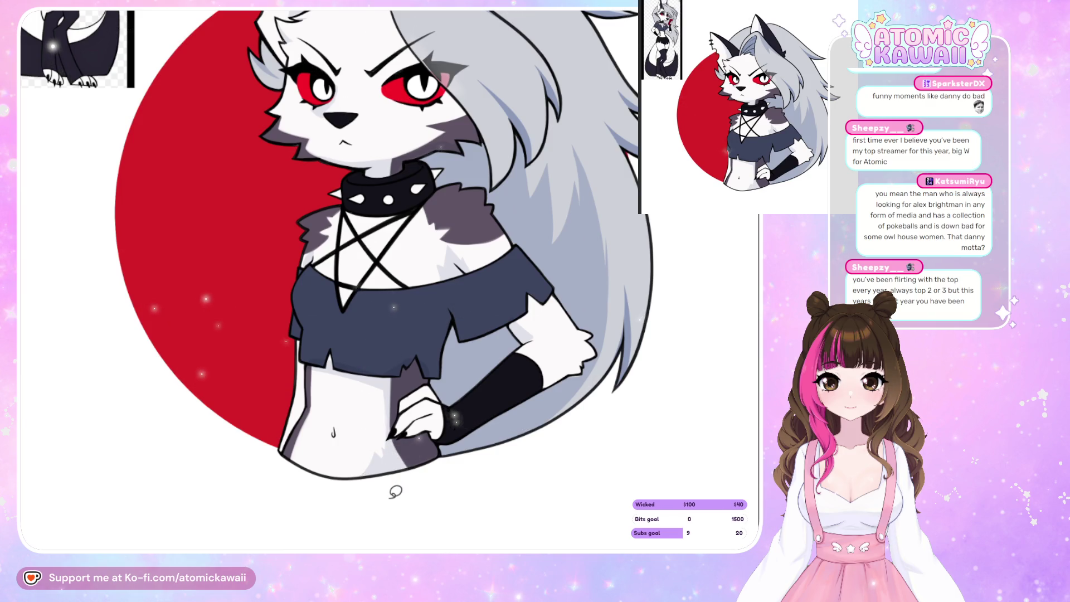
{"action": "key", "text": "m"}
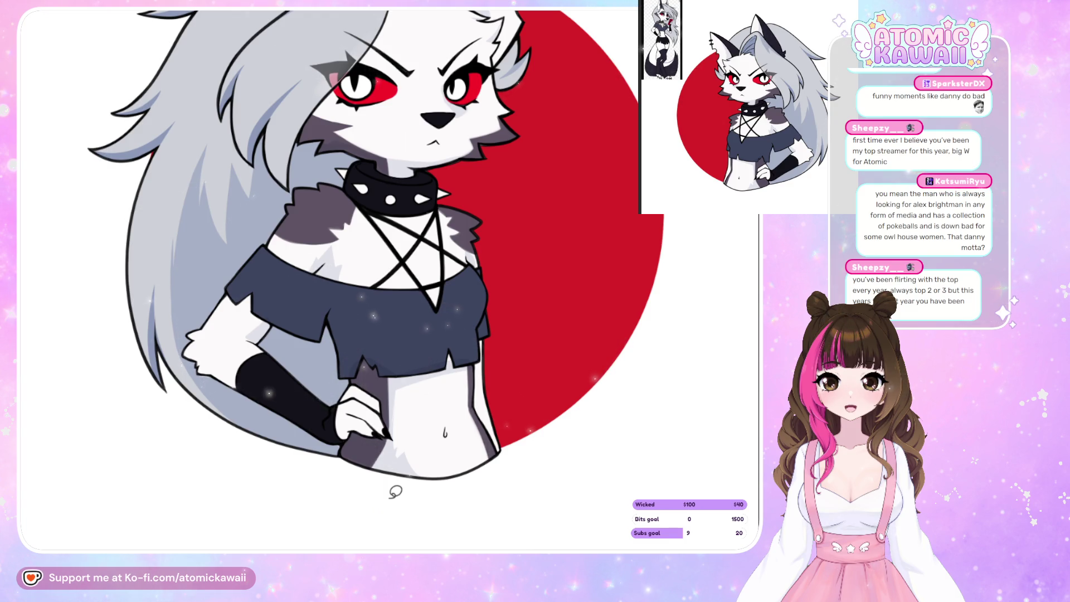
{"action": "key", "text": "h"}
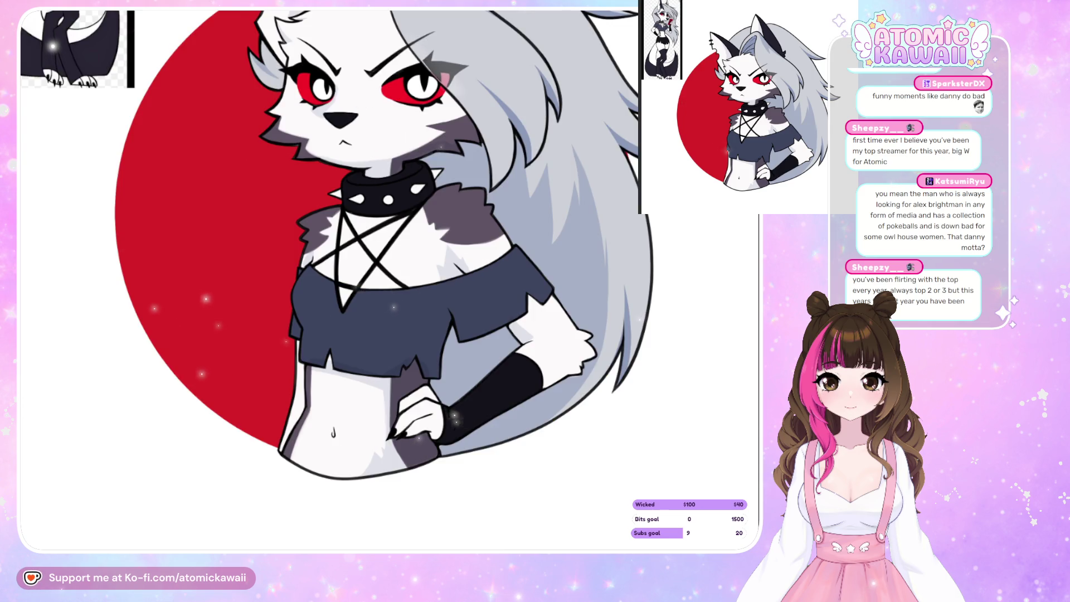
{"action": "key", "text": "h"}
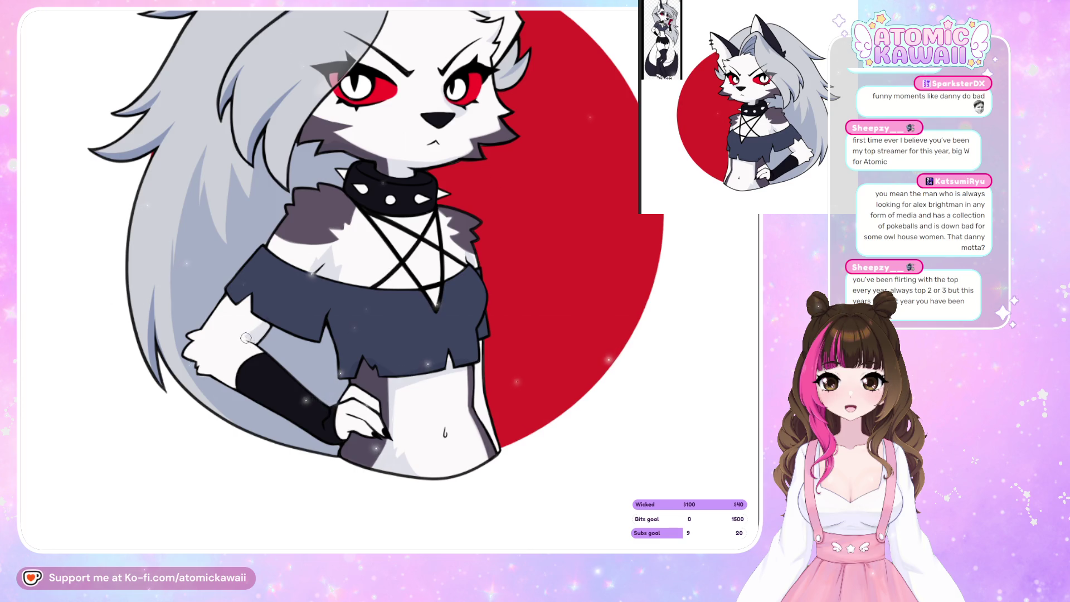
{"action": "key", "text": "h"}
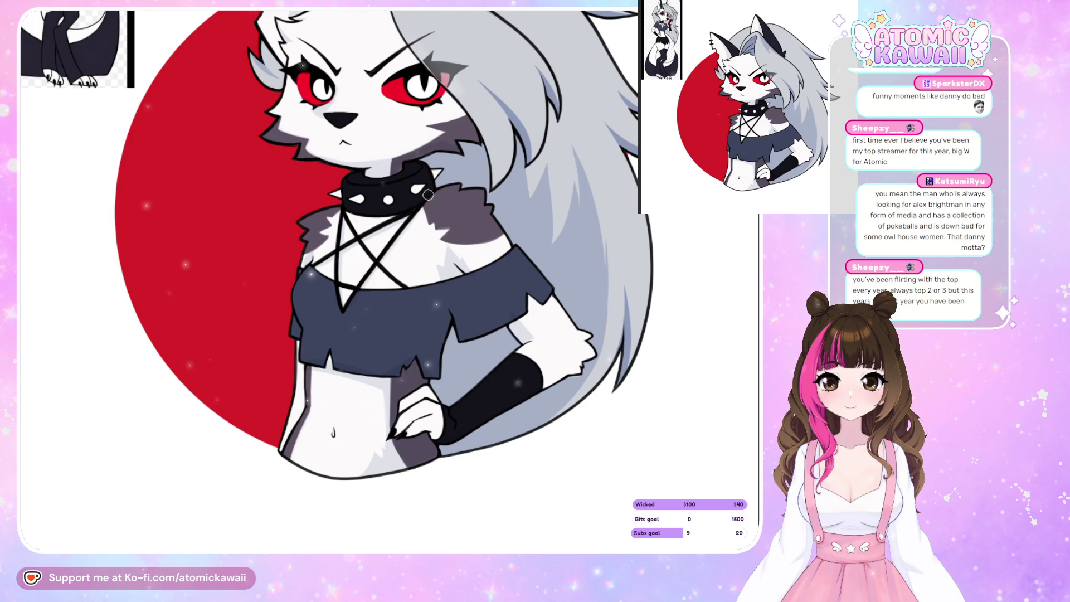
{"action": "key", "text": "h"}
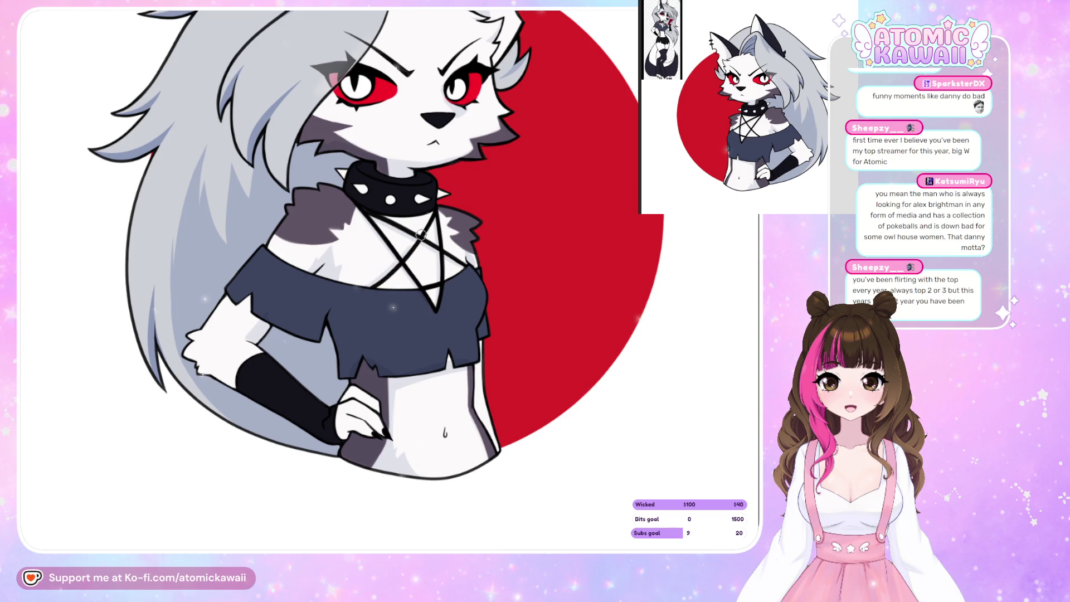
{"action": "key", "text": "m"}
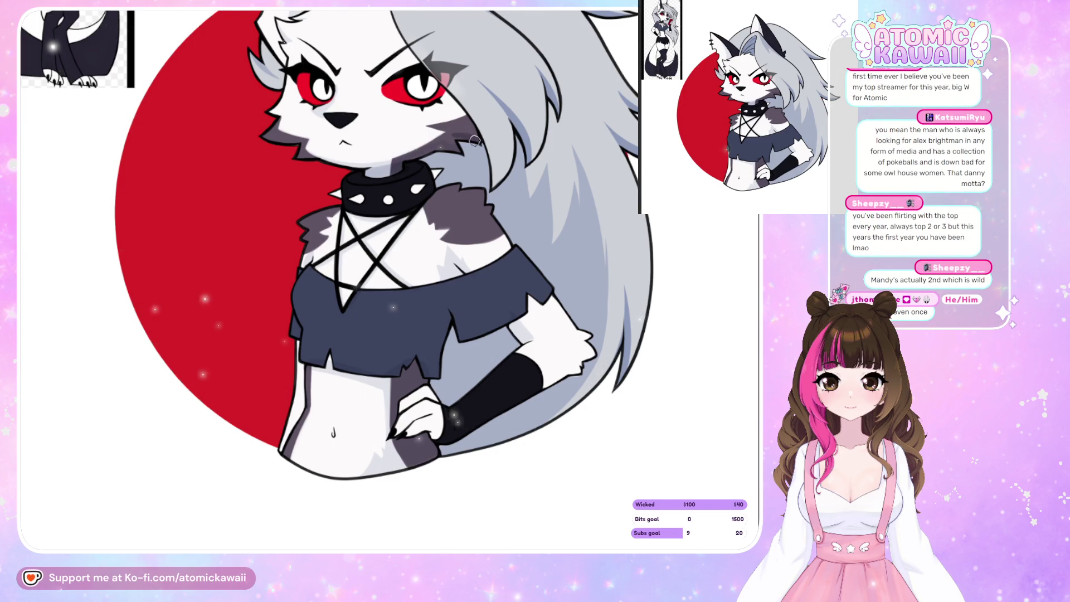
{"action": "key", "text": "h"}
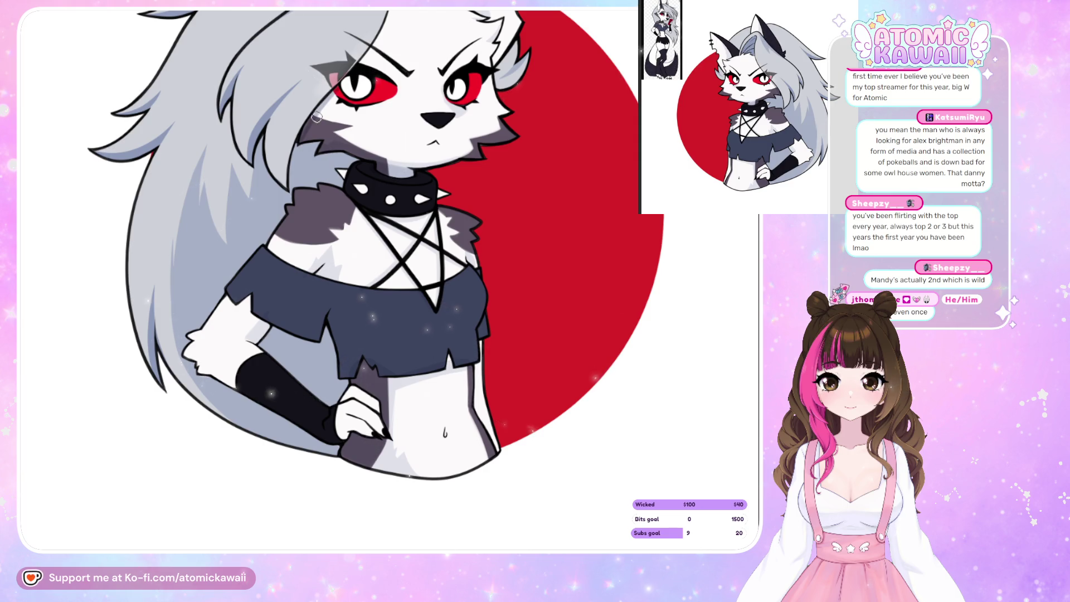
{"action": "key", "text": "h"}
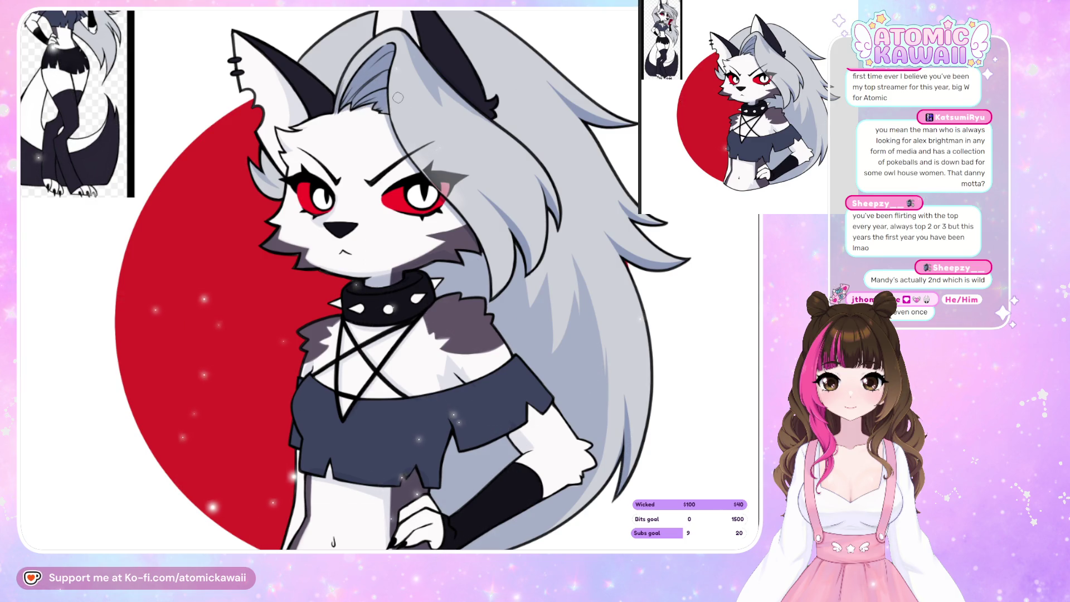
- Zoom out and back in, mirroring the view twice to compare before restoring it
{"action": "scroll", "coordinate": [398, 97], "scroll_direction": "down", "scroll_amount": 3}
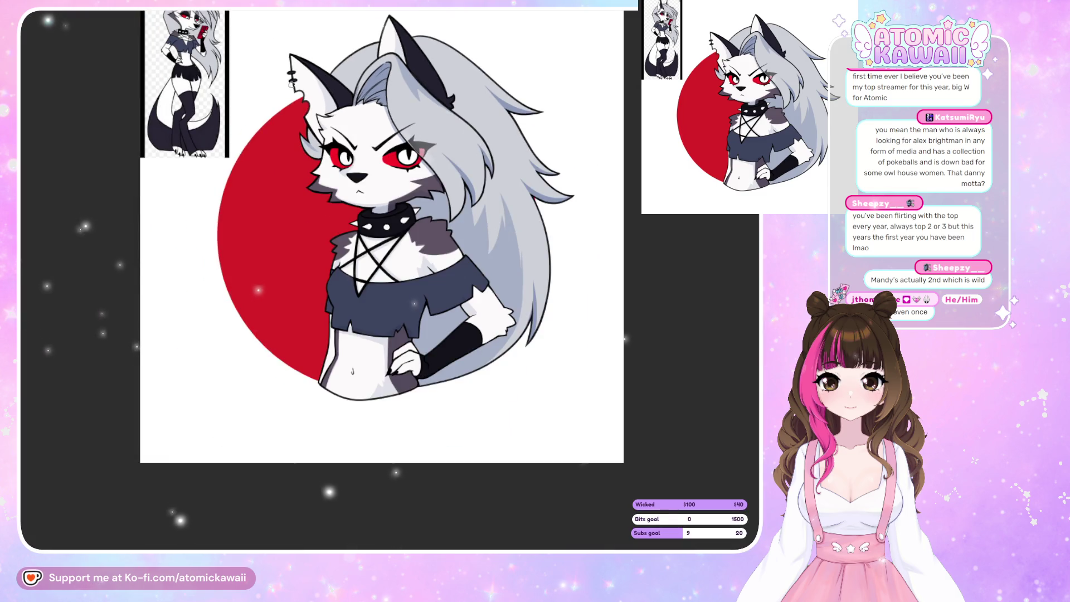
{"action": "scroll", "coordinate": [248, 143], "scroll_direction": "up", "scroll_amount": 3}
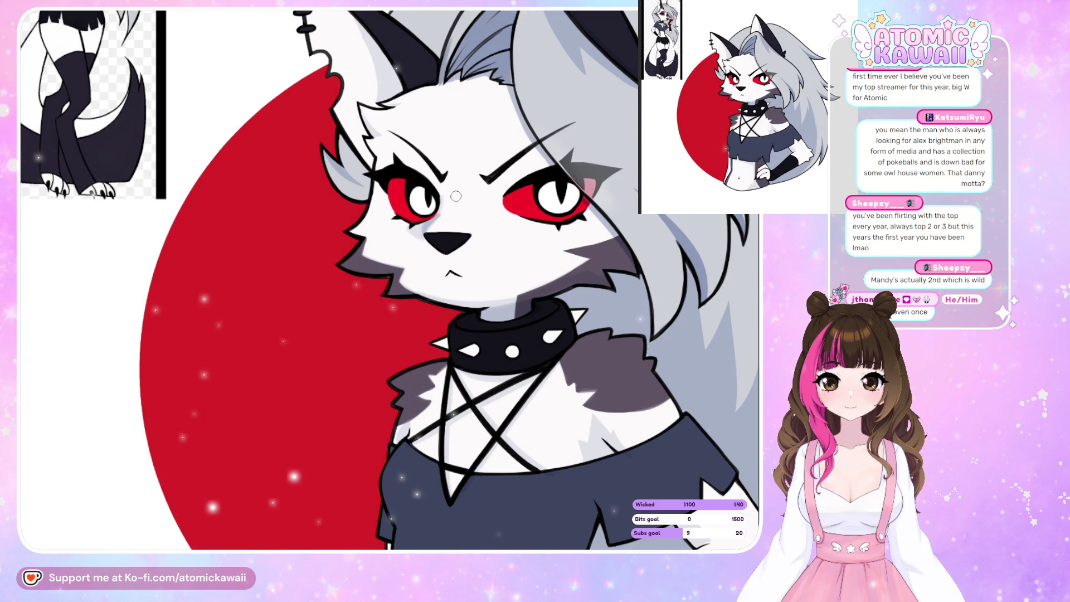
{"action": "key", "text": "m"}
{"action": "key", "text": "m"}
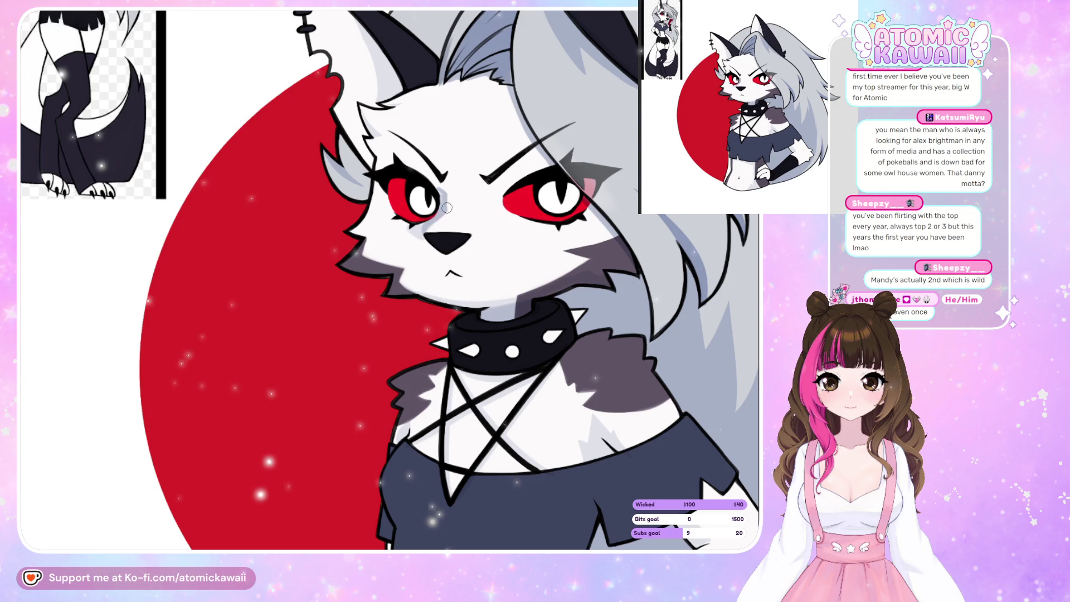
{"action": "key", "text": "m"}
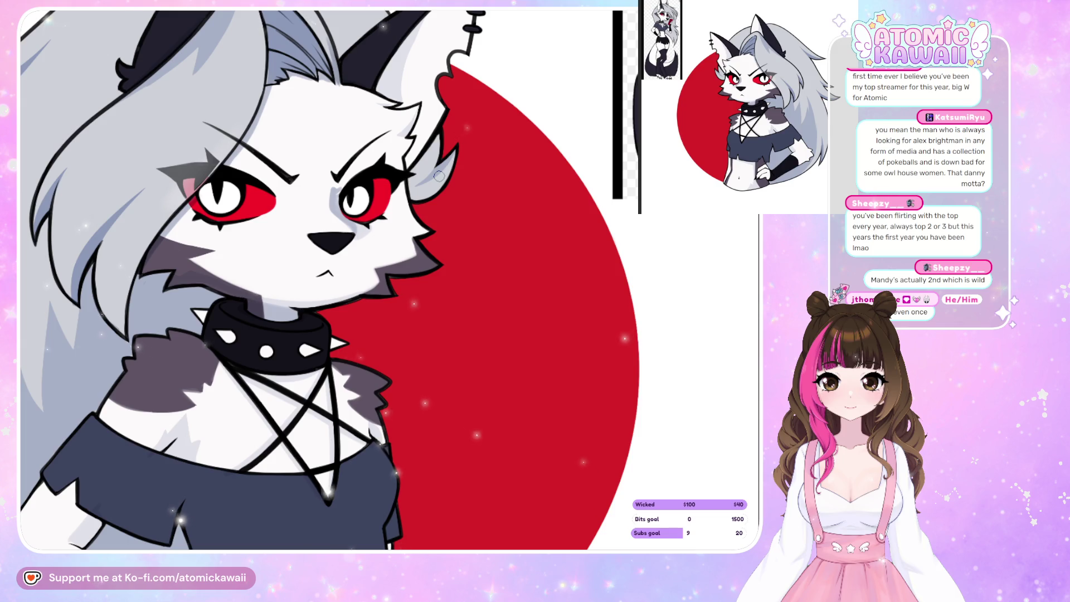
{"action": "key", "text": "m"}
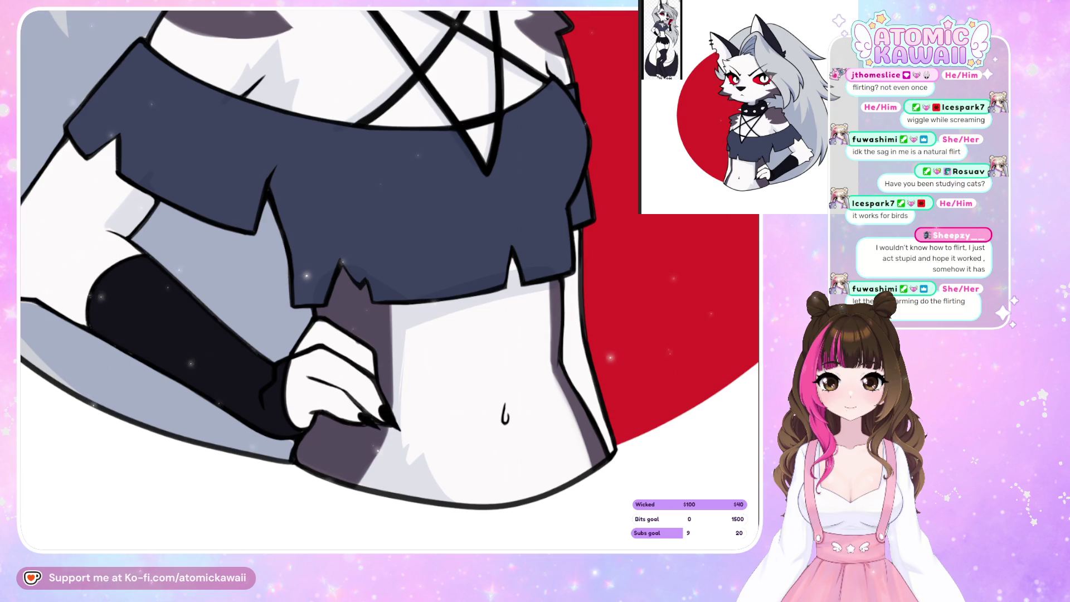
- Lasso-fill darker navy shadows on the left and across the middle of the shirt
{"action": "key", "text": "m"}
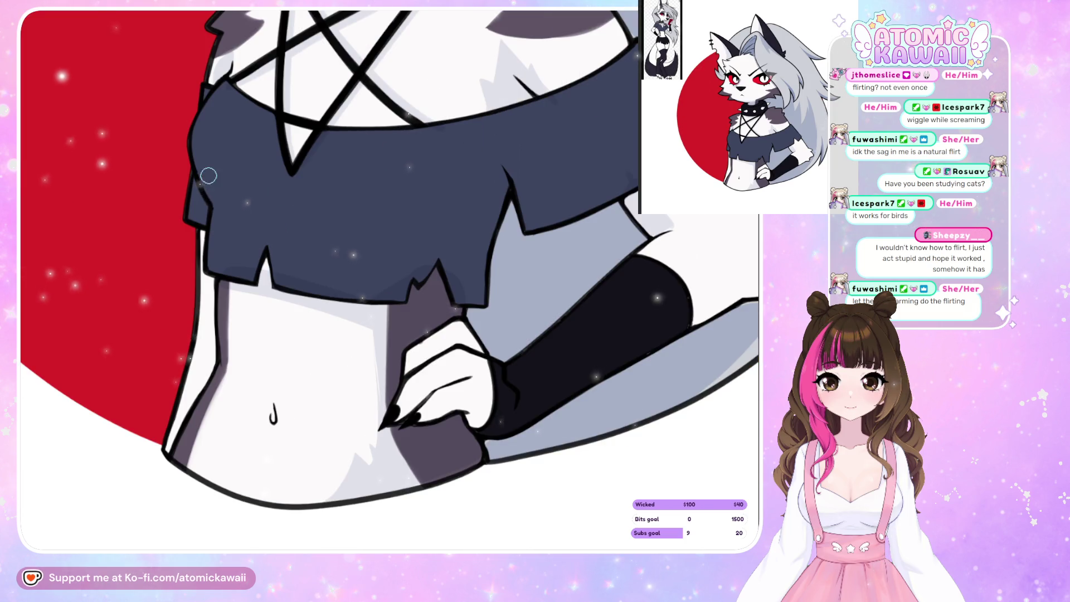
{"action": "left_click_drag", "start_coordinate": [195, 157], "coordinate": [224, 149]}
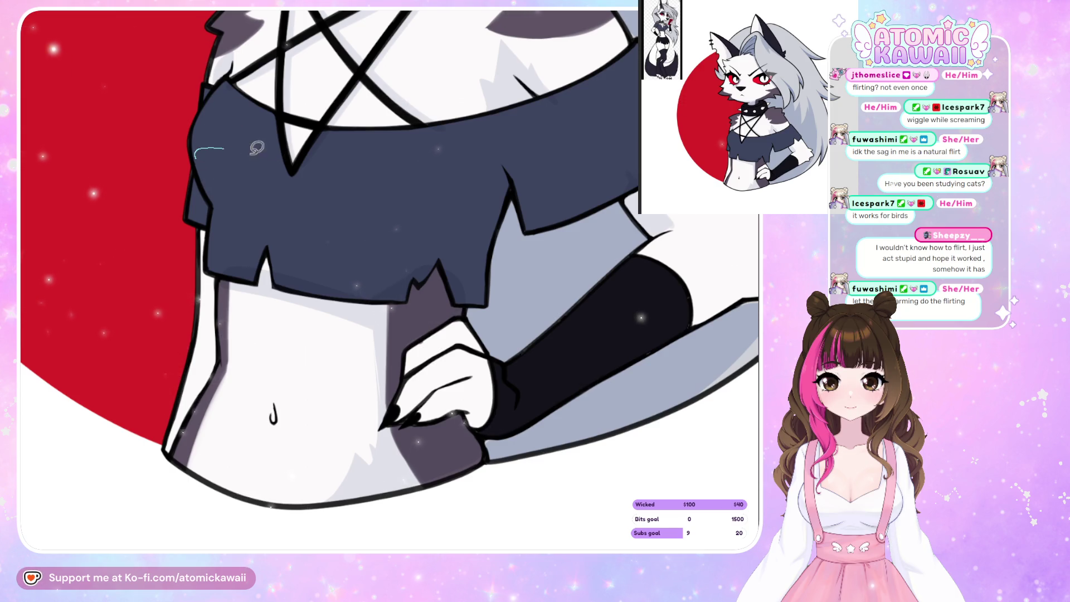
{"action": "left_click_drag", "start_coordinate": [268, 246], "coordinate": [201, 167]}
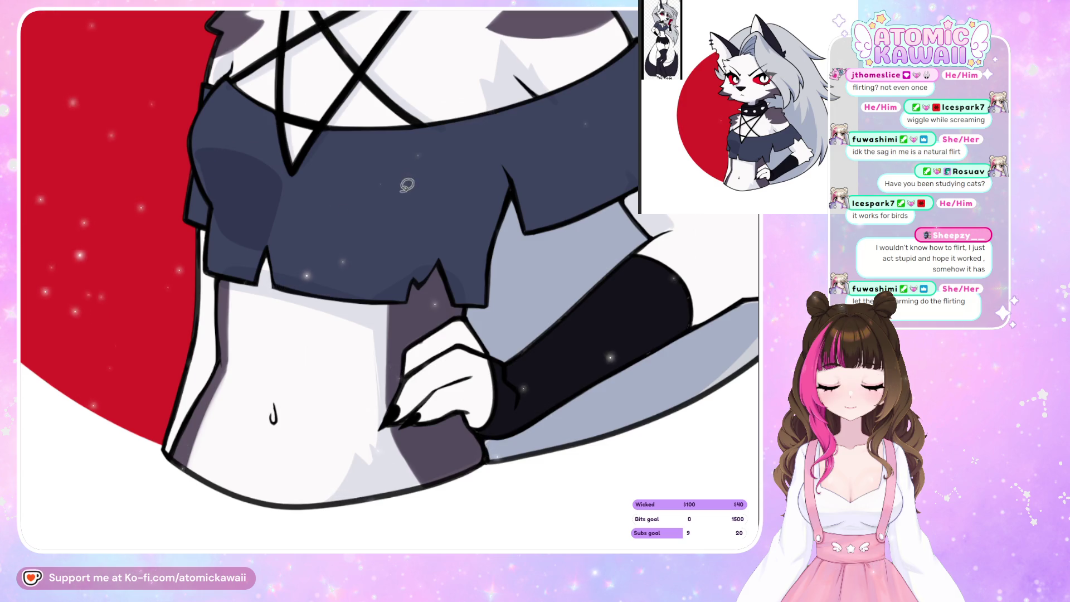
{"action": "mouse_move", "coordinate": [285, 170]}
{"action": "left_mouse_down"}
{"action": "mouse_move", "coordinate": [444, 167]}
{"action": "mouse_move", "coordinate": [468, 210]}
{"action": "mouse_move", "coordinate": [288, 176]}
{"action": "mouse_move", "coordinate": [434, 182]}
{"action": "left_mouse_up"}
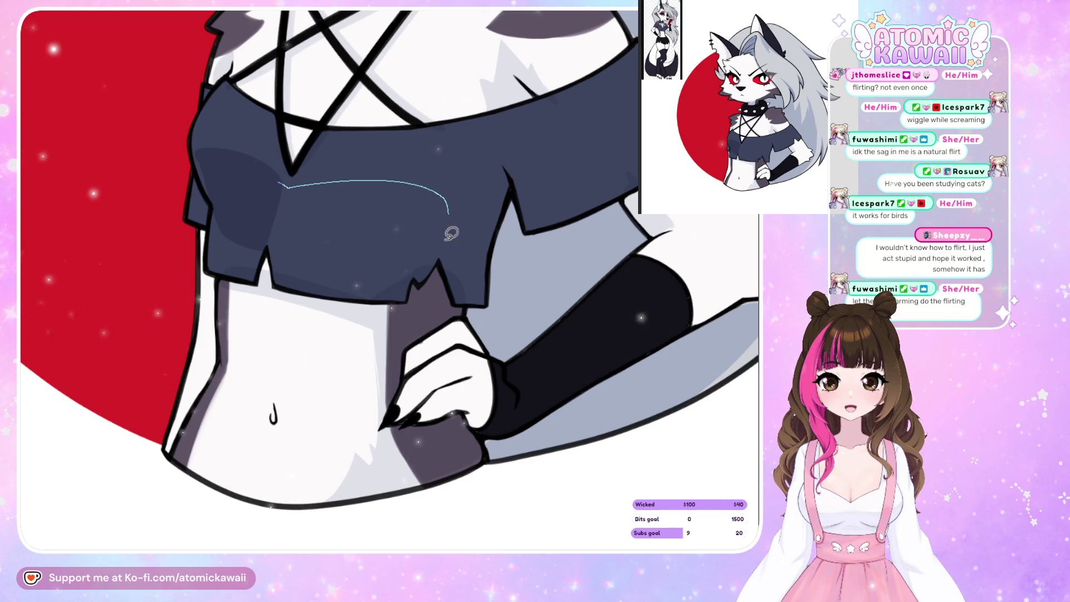
{"action": "left_click_drag", "start_coordinate": [335, 259], "coordinate": [282, 205]}
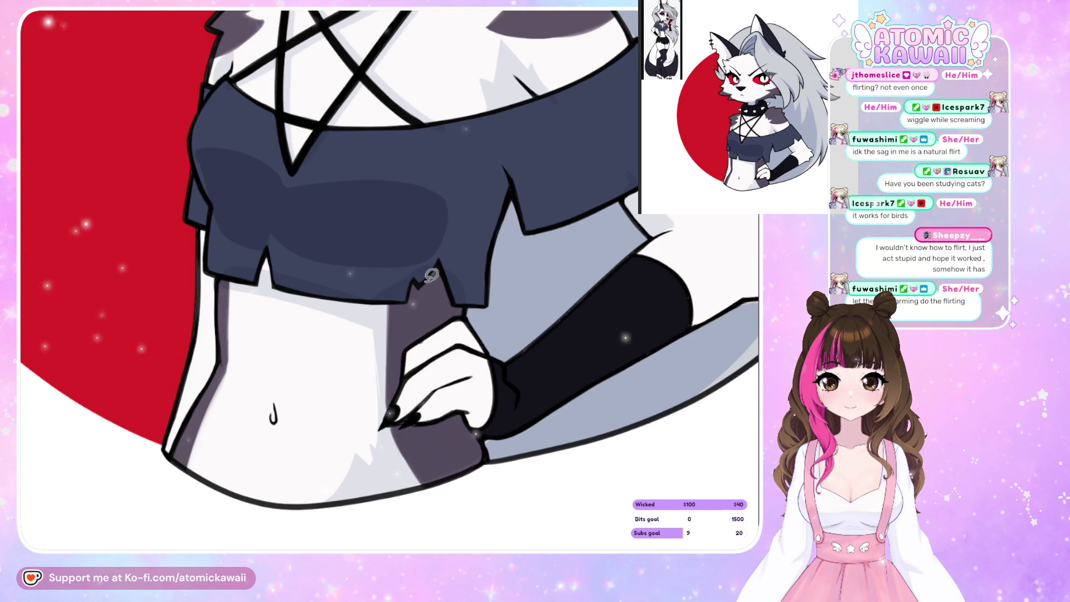
- Add a dark navy shadow on the shirt's right side and check it mirrored
{"action": "key", "text": "h"}
{"action": "mouse_move", "coordinate": [417, 182]}
{"action": "left_mouse_down"}
{"action": "mouse_move", "coordinate": [349, 177]}
{"action": "mouse_move", "coordinate": [396, 245]}
{"action": "left_mouse_up"}
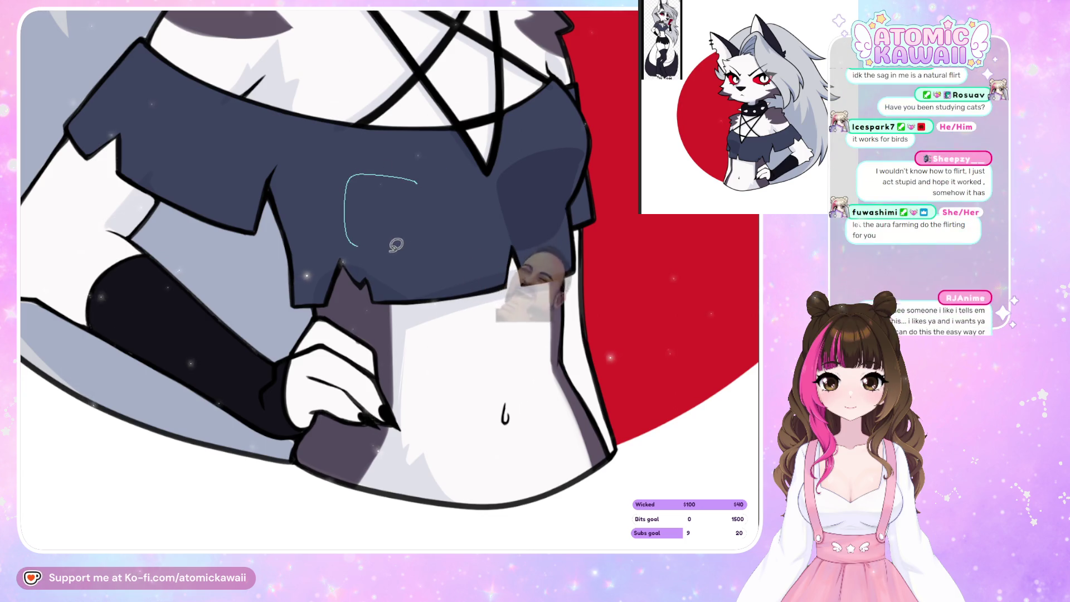
{"action": "mouse_move", "coordinate": [427, 182]}
{"action": "left_mouse_down"}
{"action": "mouse_move", "coordinate": [390, 180]}
{"action": "mouse_move", "coordinate": [328, 226]}
{"action": "mouse_move", "coordinate": [443, 234]}
{"action": "left_mouse_up"}
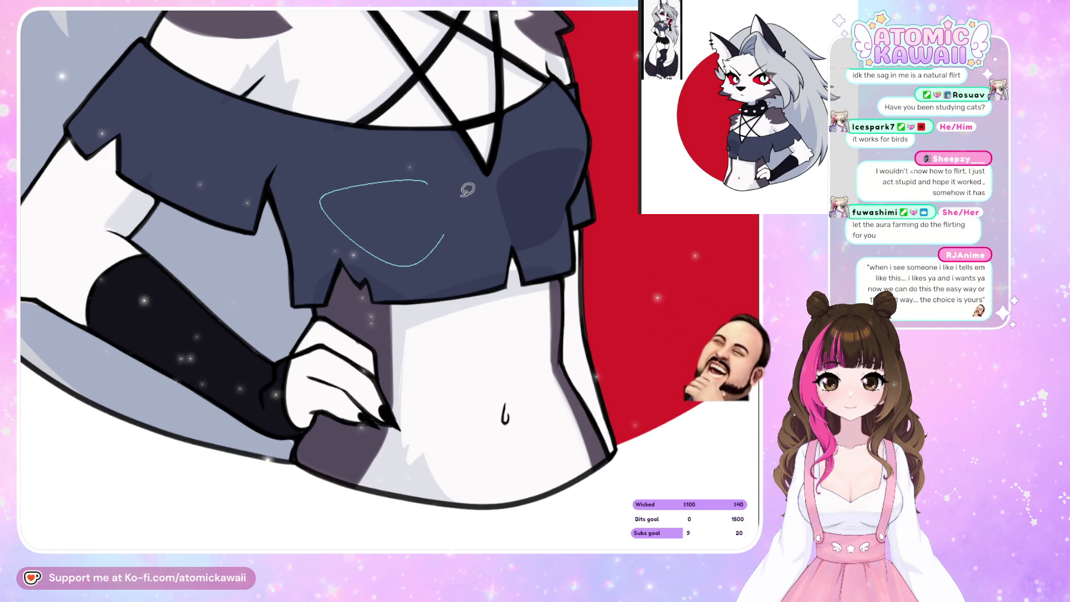
{"action": "left_click_drag", "start_coordinate": [468, 190], "coordinate": [463, 187]}
{"action": "key", "text": "h"}
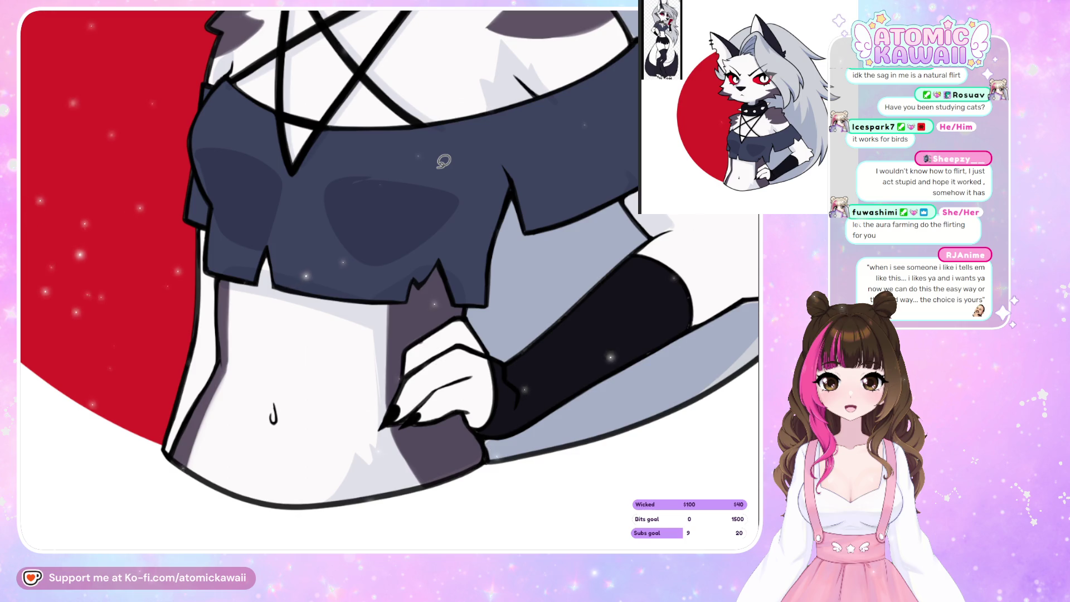
{"action": "key", "text": "b"}
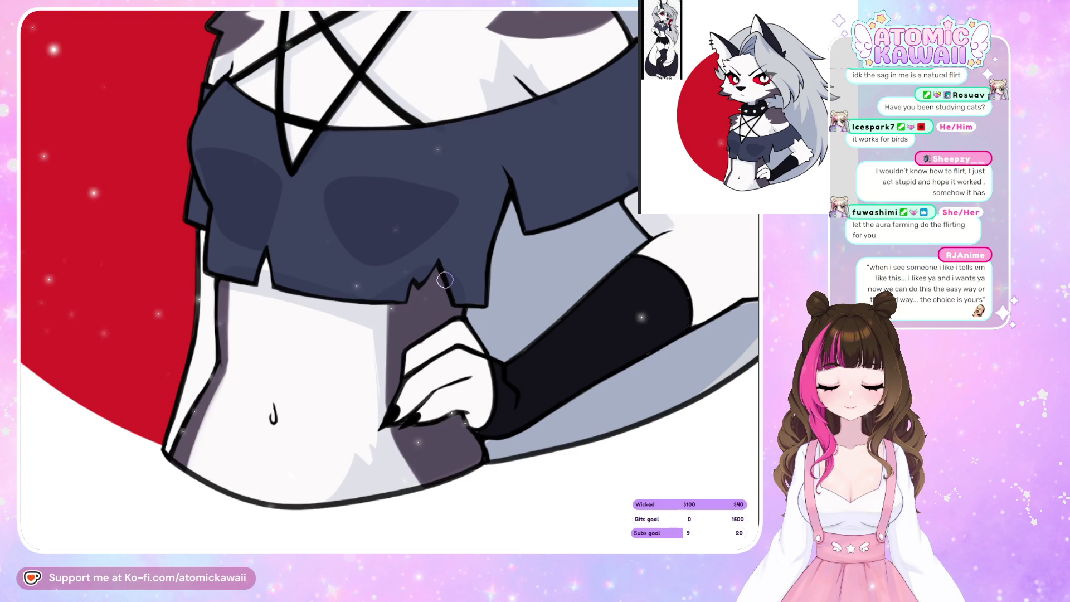
{"action": "key", "text": "h"}
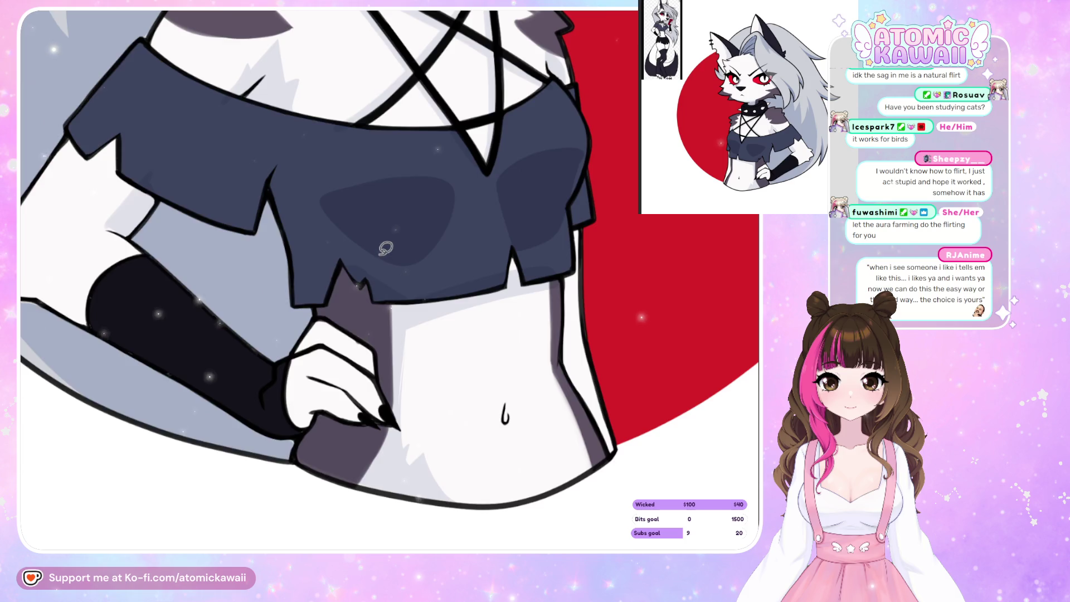
{"action": "key", "text": "h"}
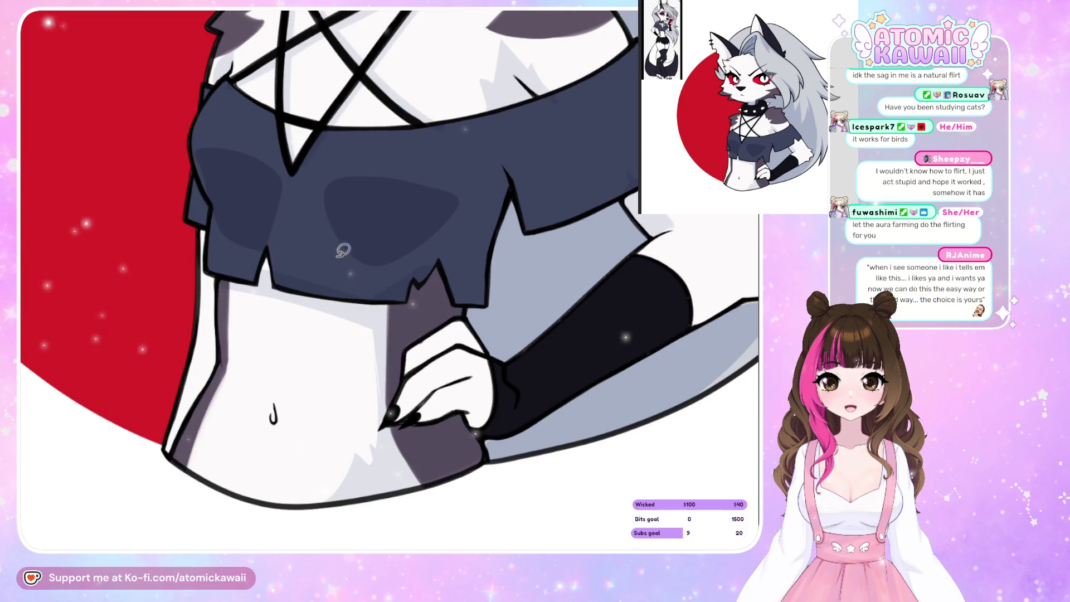
- Darken the line along the crop top's bottom hem, checking it mirrored
{"action": "mouse_move", "coordinate": [278, 255]}
{"action": "left_mouse_down"}
{"action": "mouse_move", "coordinate": [284, 287]}
{"action": "mouse_move", "coordinate": [379, 298]}
{"action": "mouse_move", "coordinate": [402, 290]}
{"action": "mouse_move", "coordinate": [396, 277]}
{"action": "mouse_move", "coordinate": [410, 281]}
{"action": "left_mouse_up"}
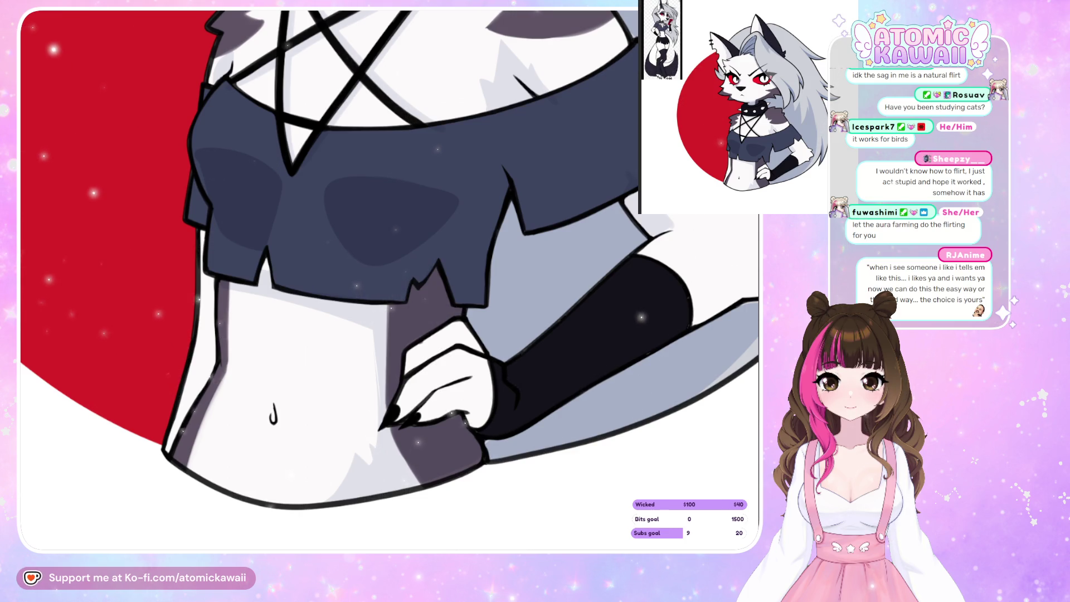
{"action": "key", "text": "h"}
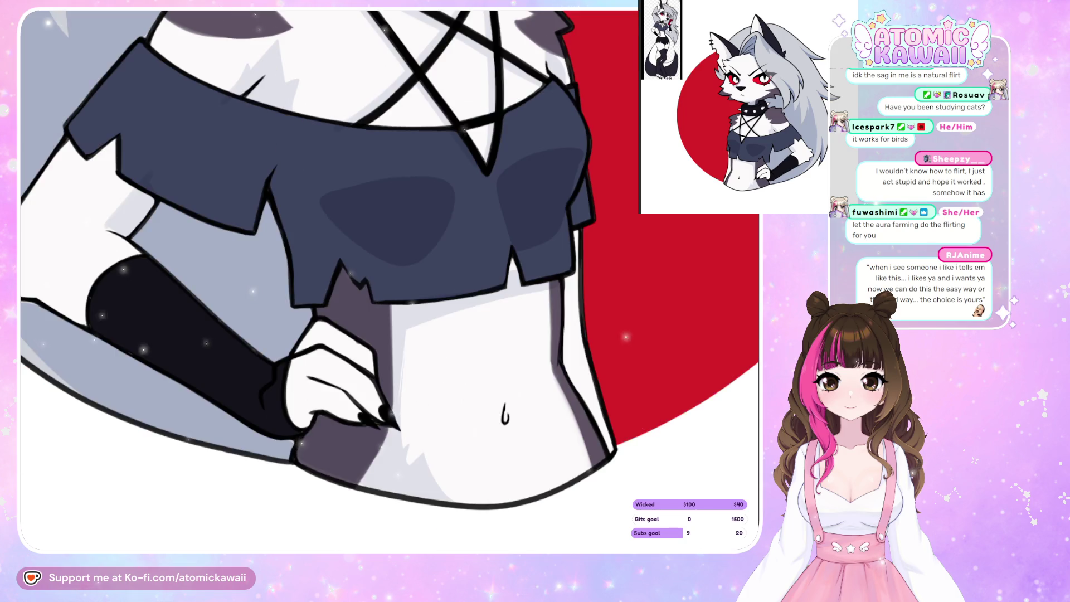
{"action": "key", "text": "h"}
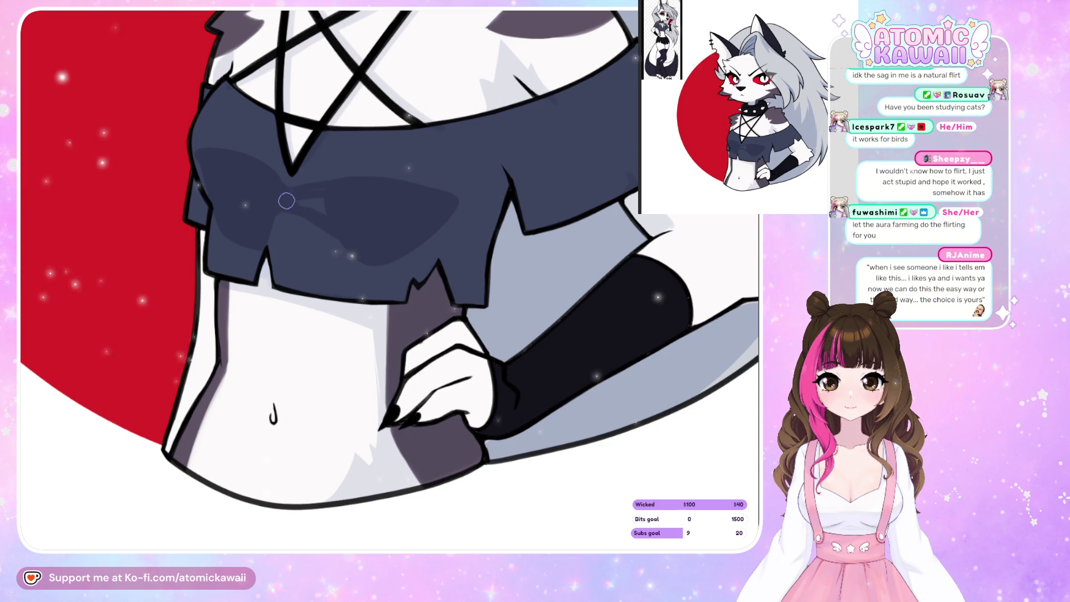
{"action": "key", "text": "h"}
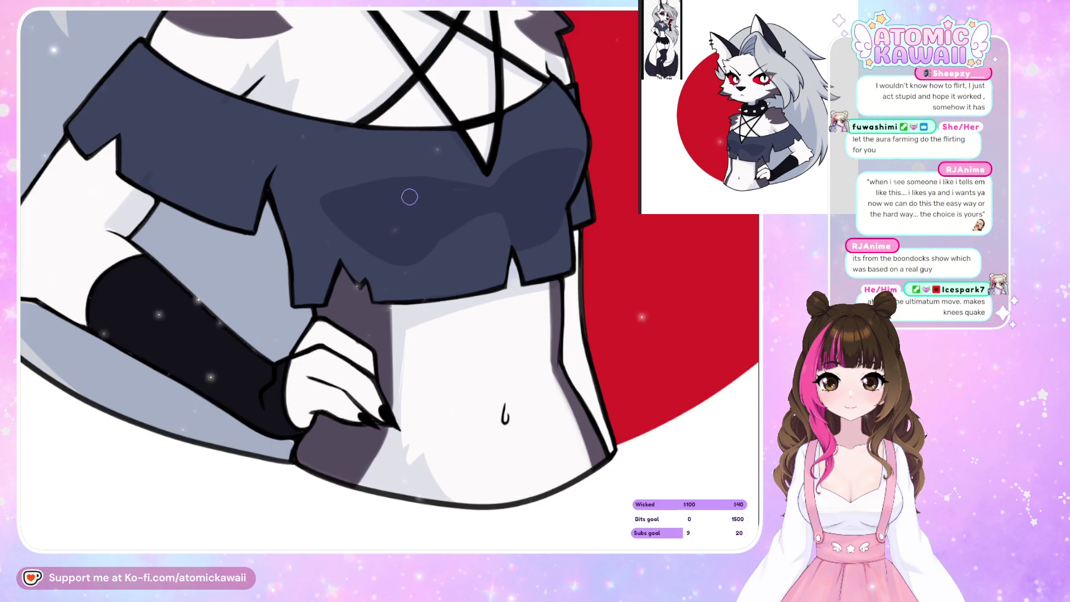
{"action": "key", "text": "h"}
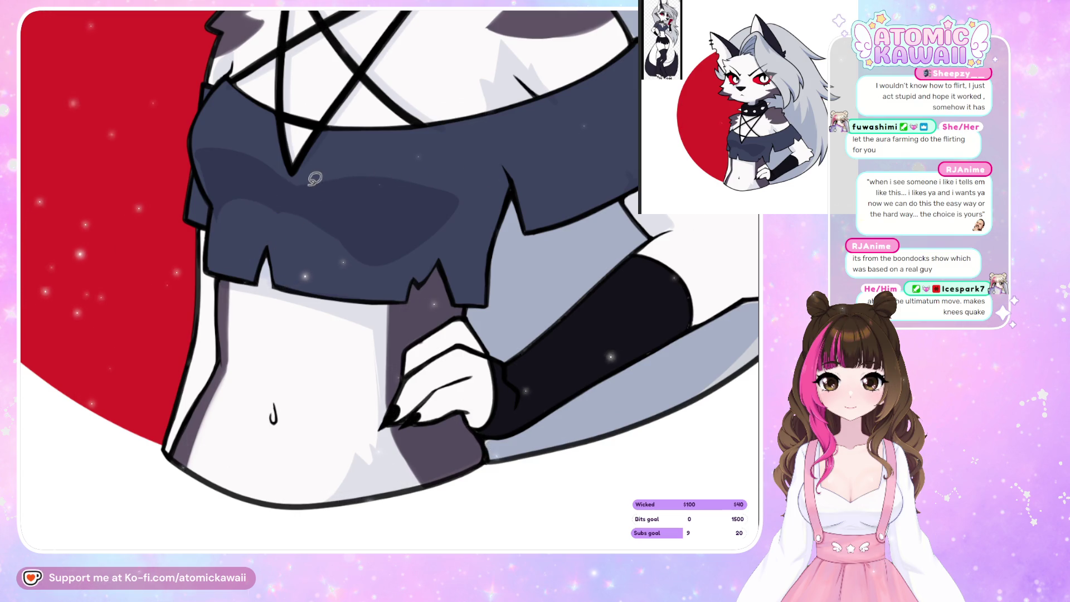
- Add a thin stroke and another shadow shape across the crop top, checking mirrored
{"action": "mouse_move", "coordinate": [308, 184]}
{"action": "left_mouse_down"}
{"action": "mouse_move", "coordinate": [415, 186]}
{"action": "mouse_move", "coordinate": [457, 215]}
{"action": "mouse_move", "coordinate": [334, 201]}
{"action": "left_mouse_up"}
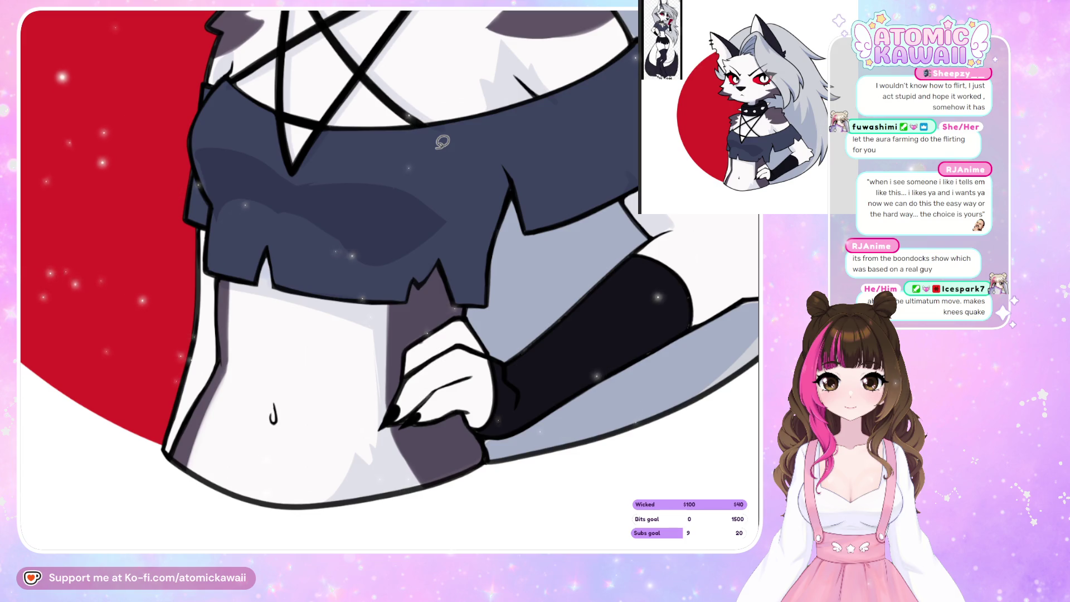
{"action": "key", "text": "h"}
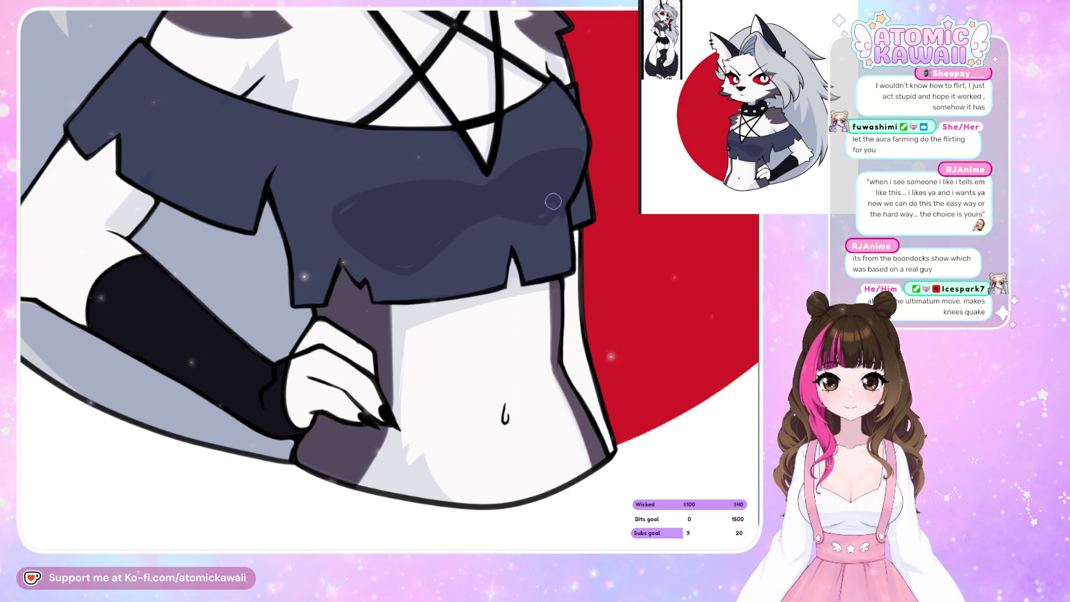
{"action": "key", "text": "h"}
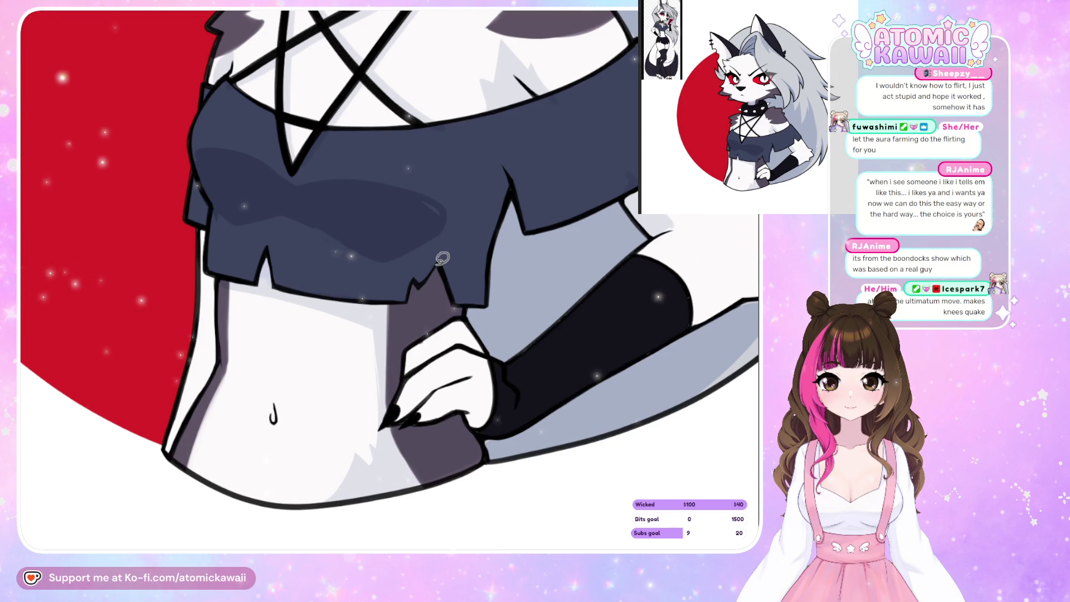
{"action": "left_click_drag", "start_coordinate": [407, 199], "coordinate": [432, 224]}
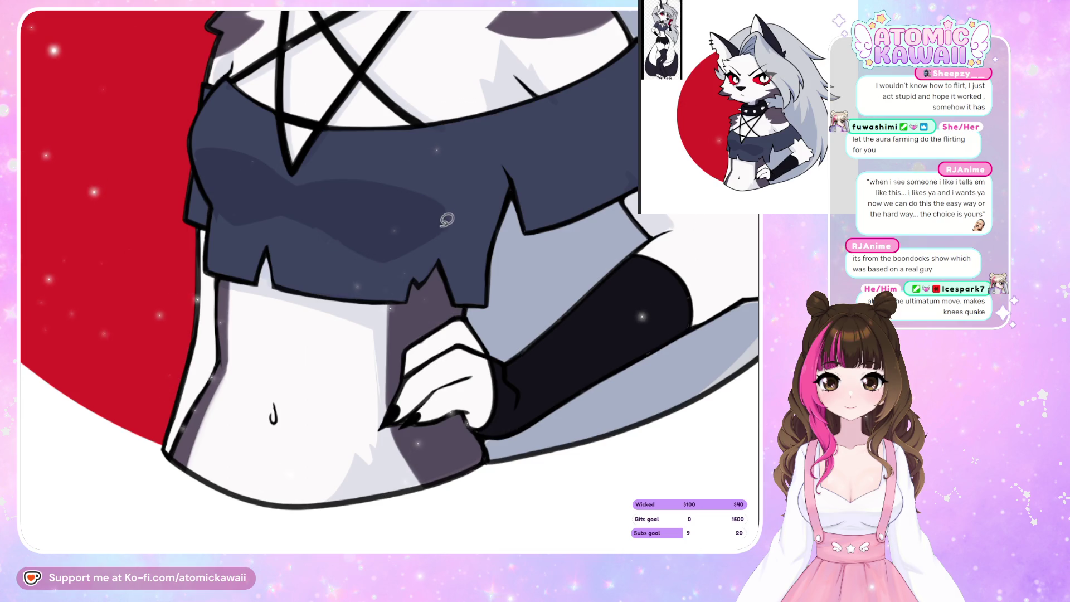
{"action": "key", "text": "h"}
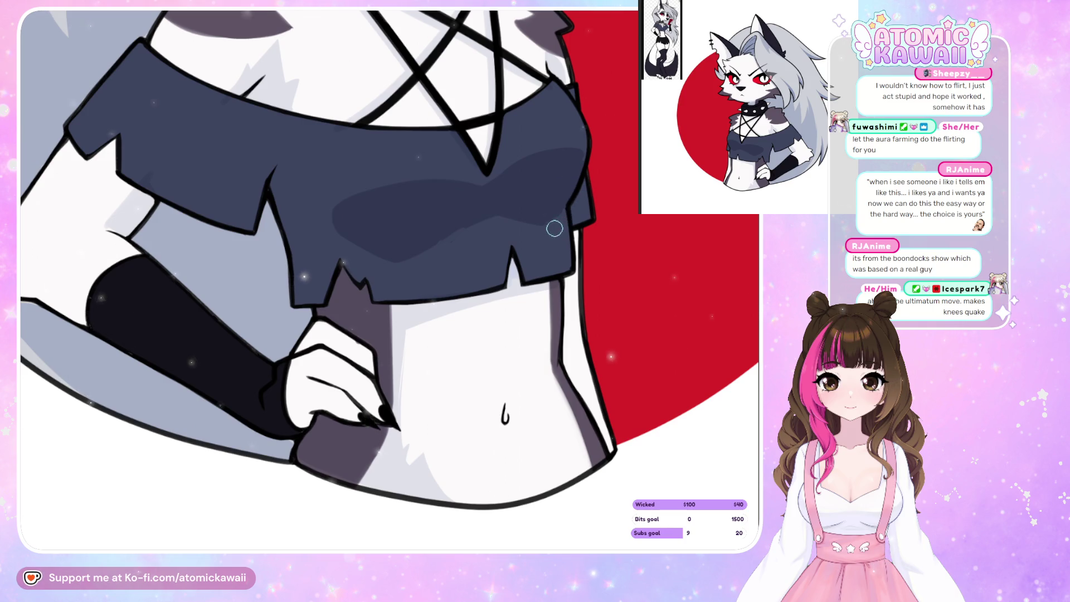
{"action": "key", "text": "h"}
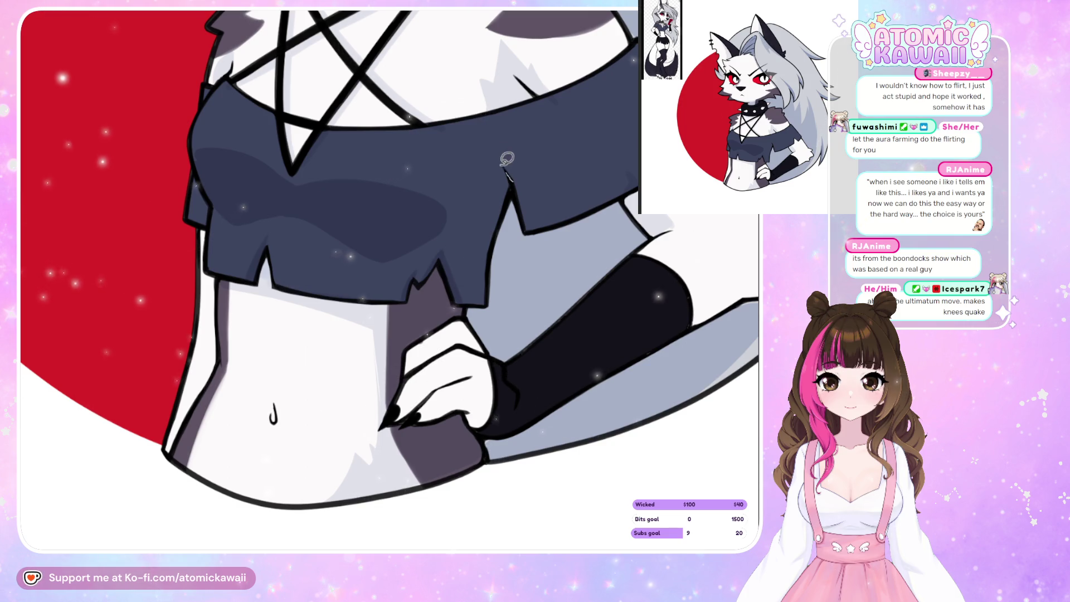
- Extend the crop top's hem notch in navy and close the navel into a teardrop
{"action": "mouse_move", "coordinate": [497, 162]}
{"action": "left_mouse_down"}
{"action": "mouse_move", "coordinate": [459, 231]}
{"action": "mouse_move", "coordinate": [457, 299]}
{"action": "left_mouse_up"}
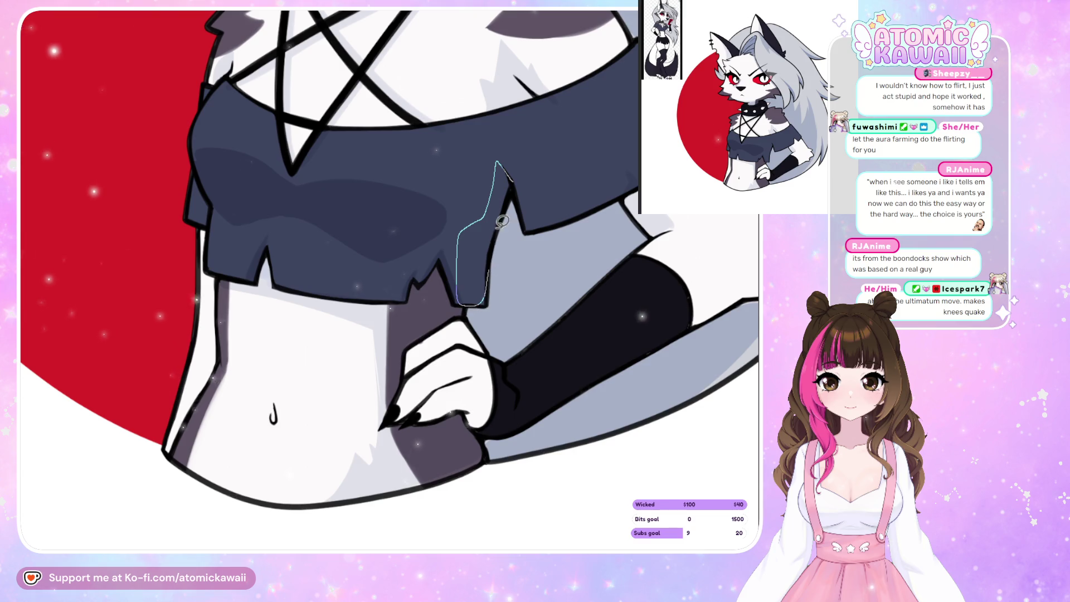
{"action": "left_click_drag", "start_coordinate": [501, 221], "coordinate": [502, 178]}
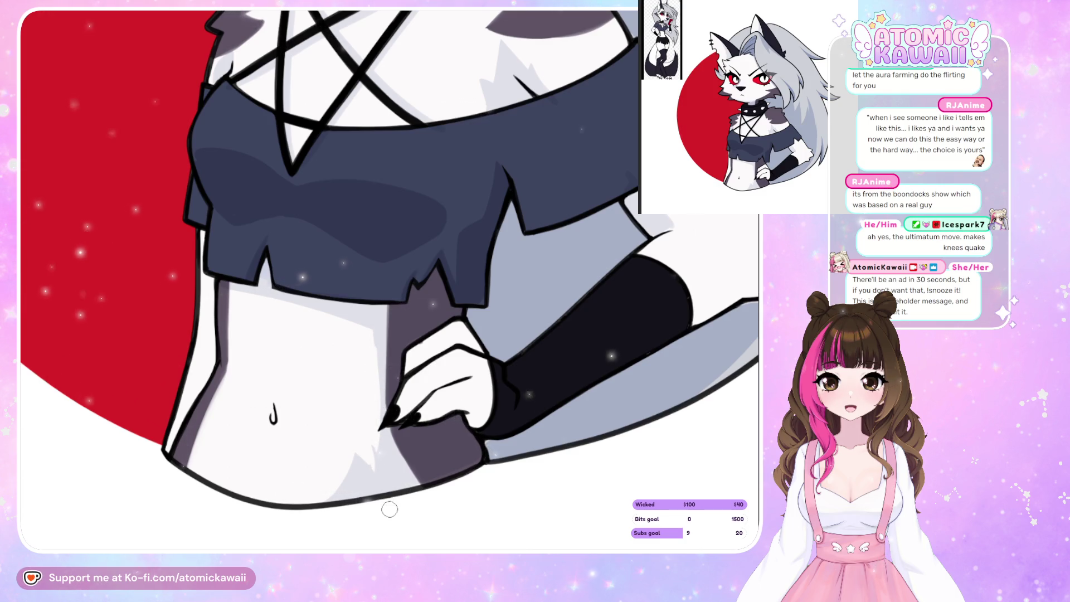
{"action": "key", "text": "m"}
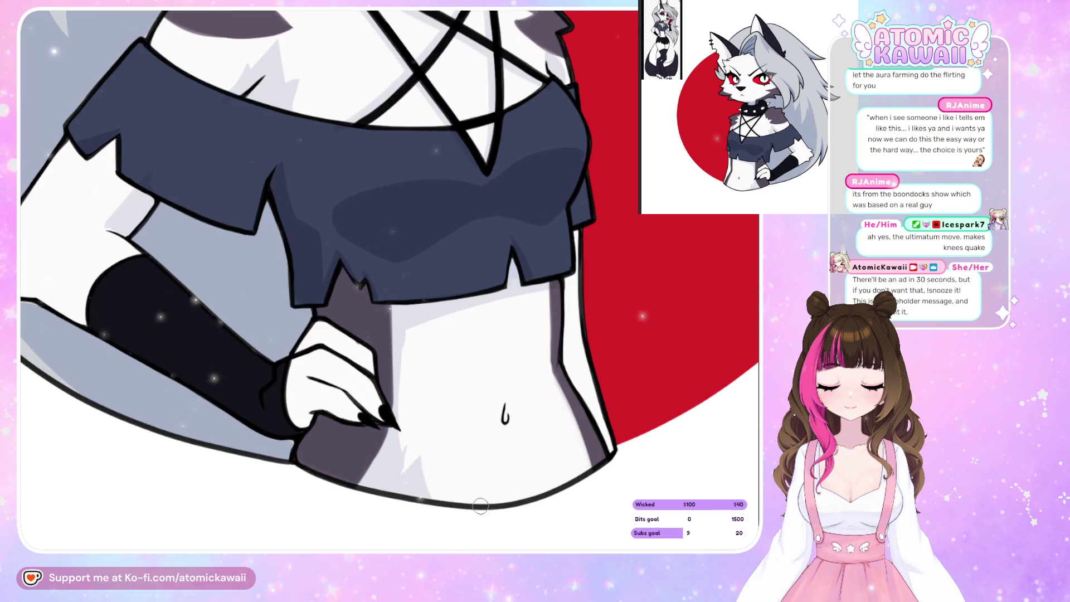
{"action": "key", "text": "m"}
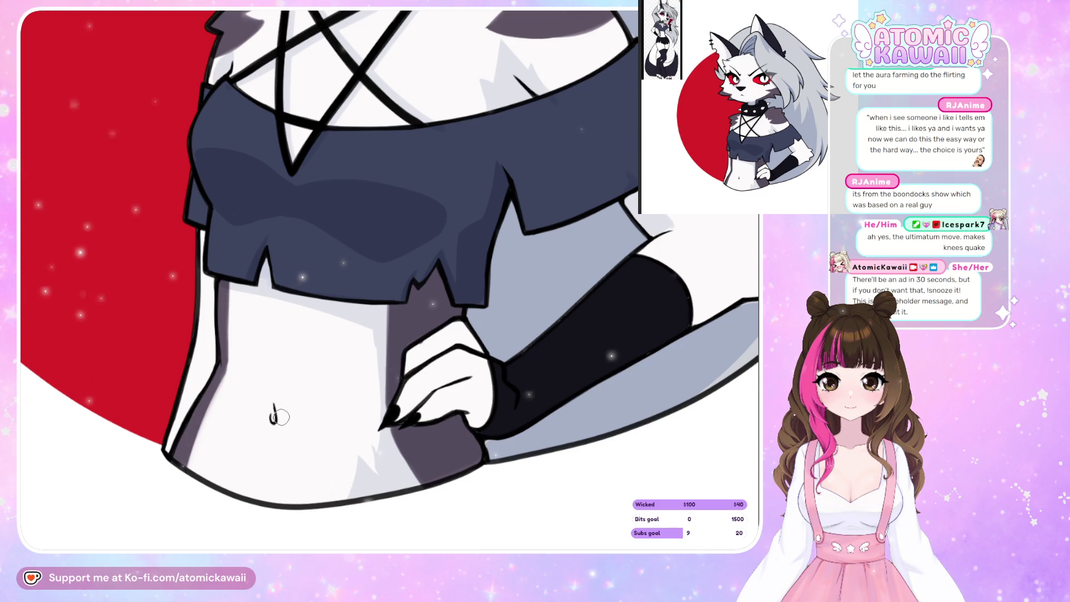
{"action": "left_click_drag", "start_coordinate": [269, 415], "coordinate": [276, 419]}
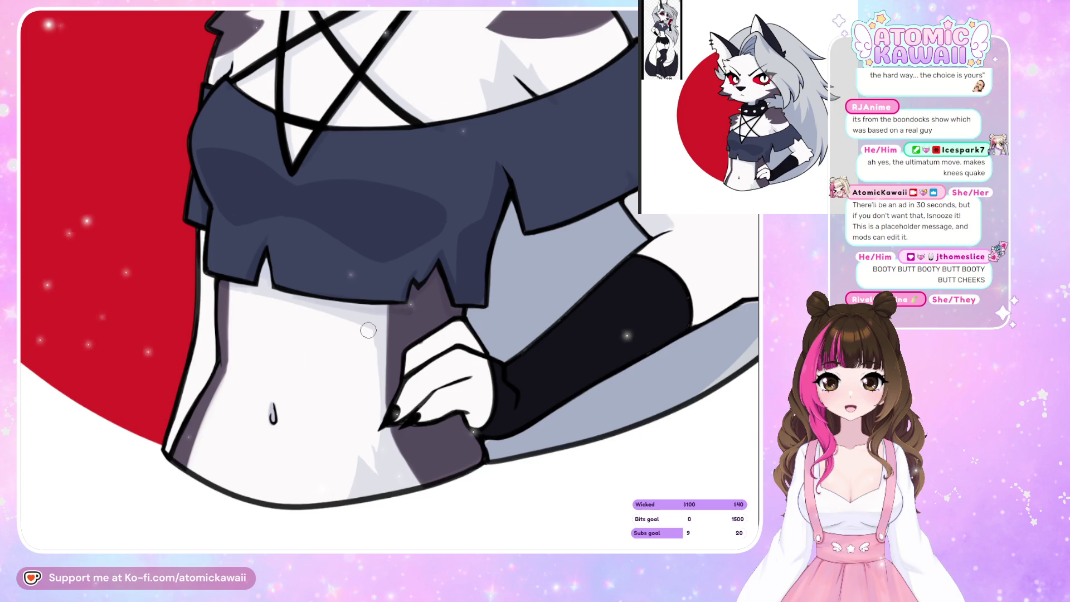
{"action": "scroll", "coordinate": [484, 116], "scroll_direction": "down", "scroll_amount": 2}
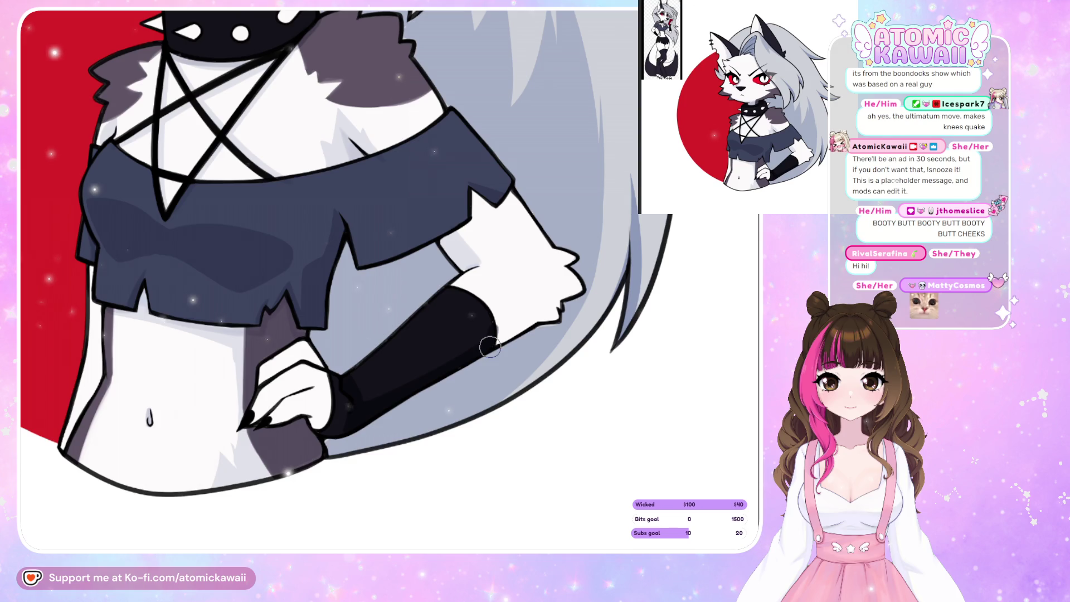
{"action": "scroll", "coordinate": [490, 347], "scroll_direction": "down", "scroll_amount": 2}
{"action": "scroll", "coordinate": [487, 347], "scroll_direction": "down", "scroll_amount": 2}
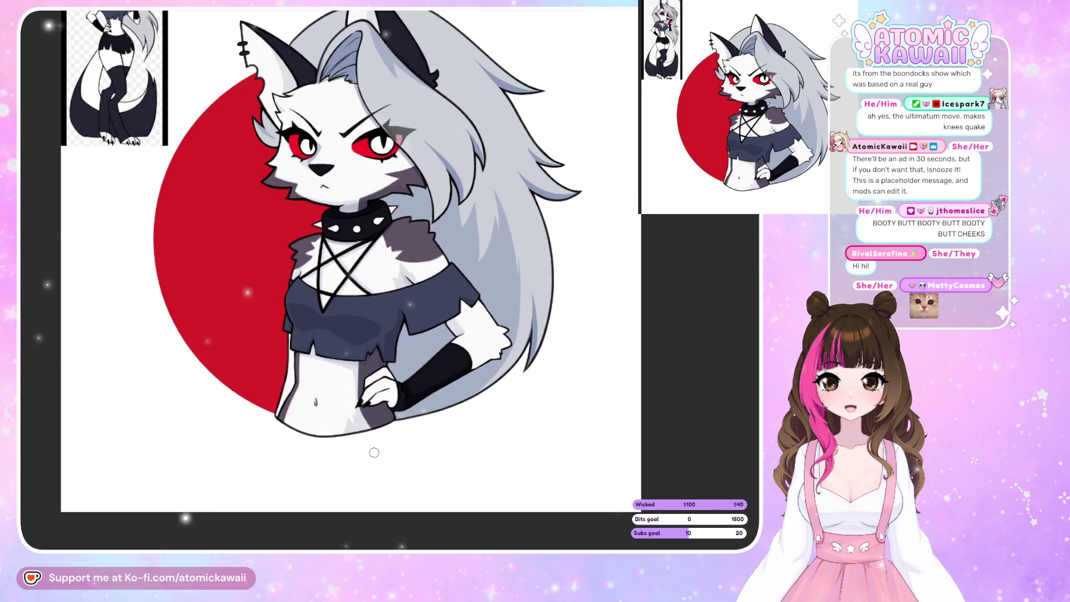
{"action": "scroll", "coordinate": [374, 452], "scroll_direction": "down", "scroll_amount": 3}
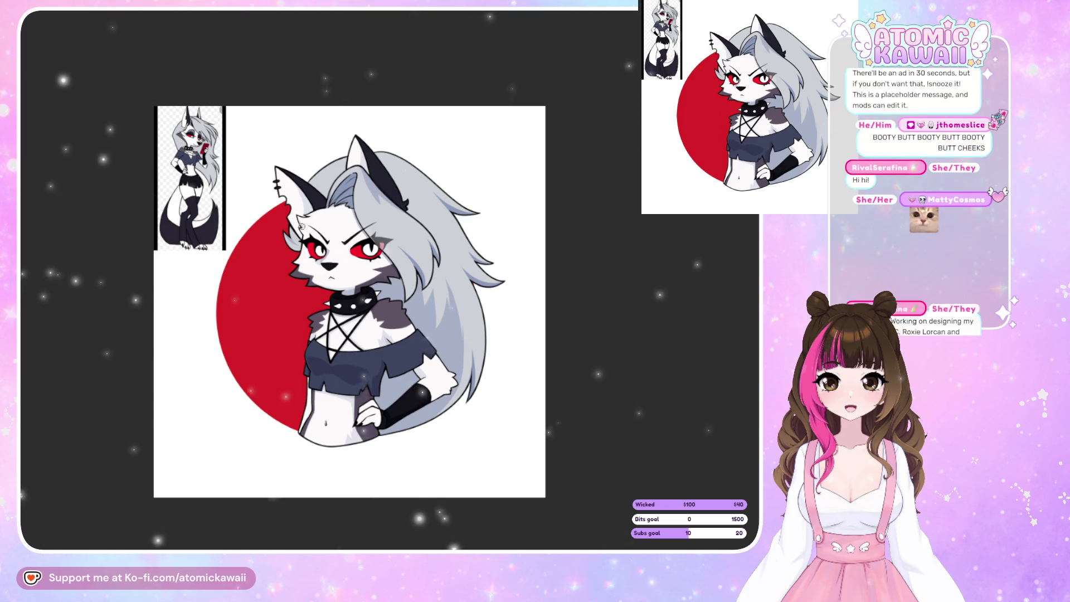
{"action": "scroll", "coordinate": [301, 226], "scroll_direction": "up", "scroll_amount": 5}
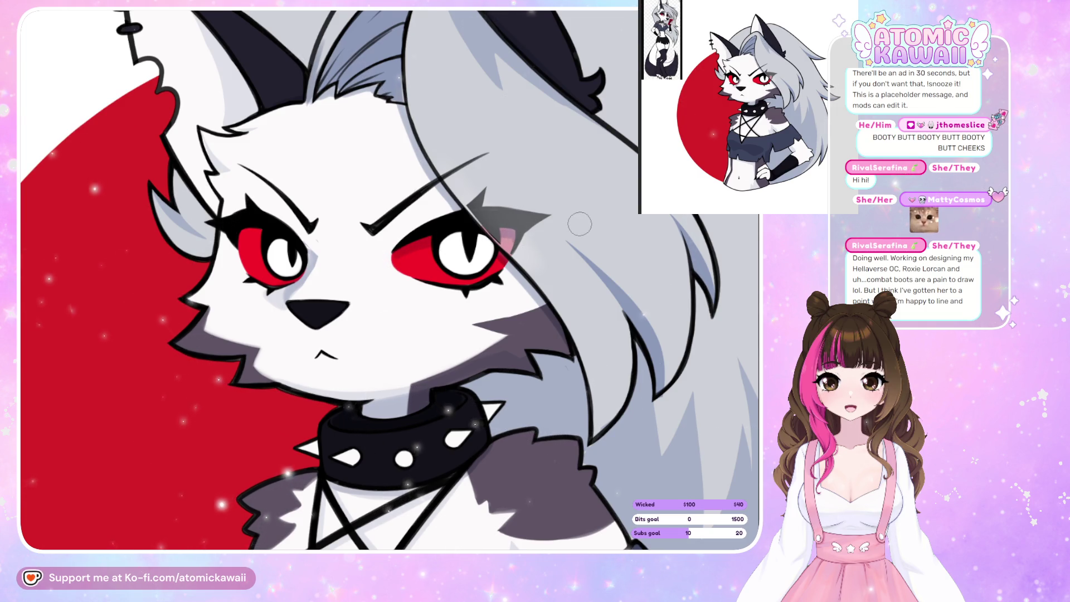
{"action": "key", "text": "h"}
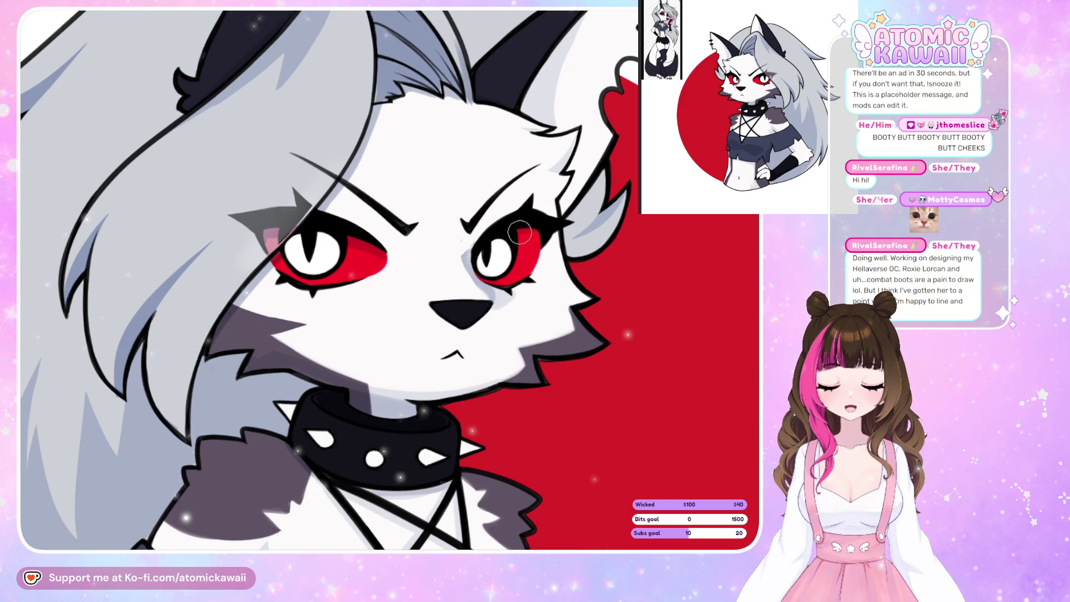
{"action": "key", "text": "h"}
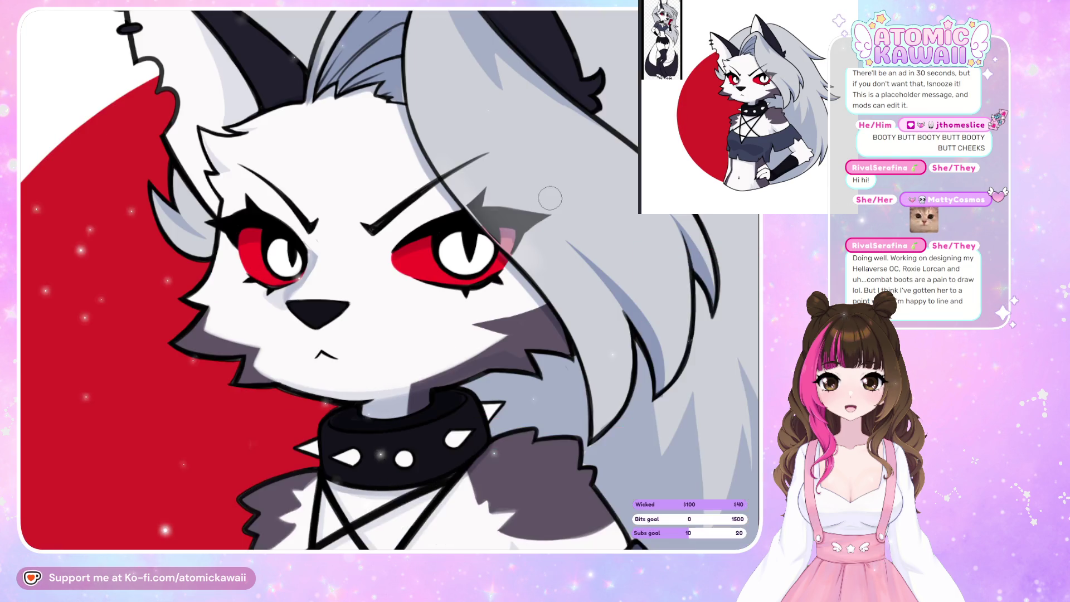
{"action": "scroll", "coordinate": [550, 199], "scroll_direction": "down", "scroll_amount": 5}
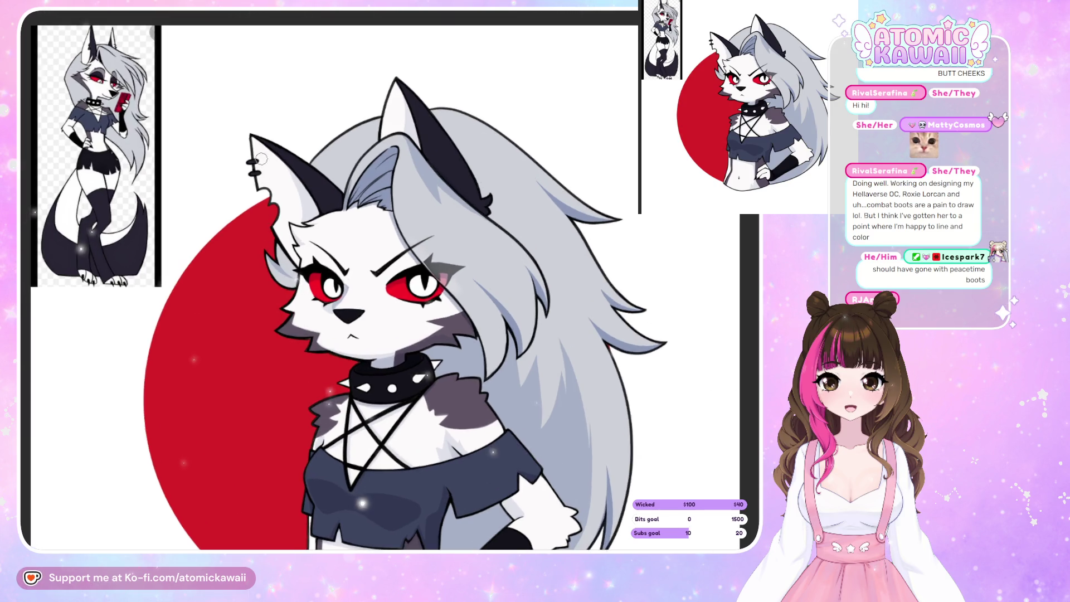
{"action": "scroll", "coordinate": [375, 163], "scroll_direction": "up", "scroll_amount": 5}
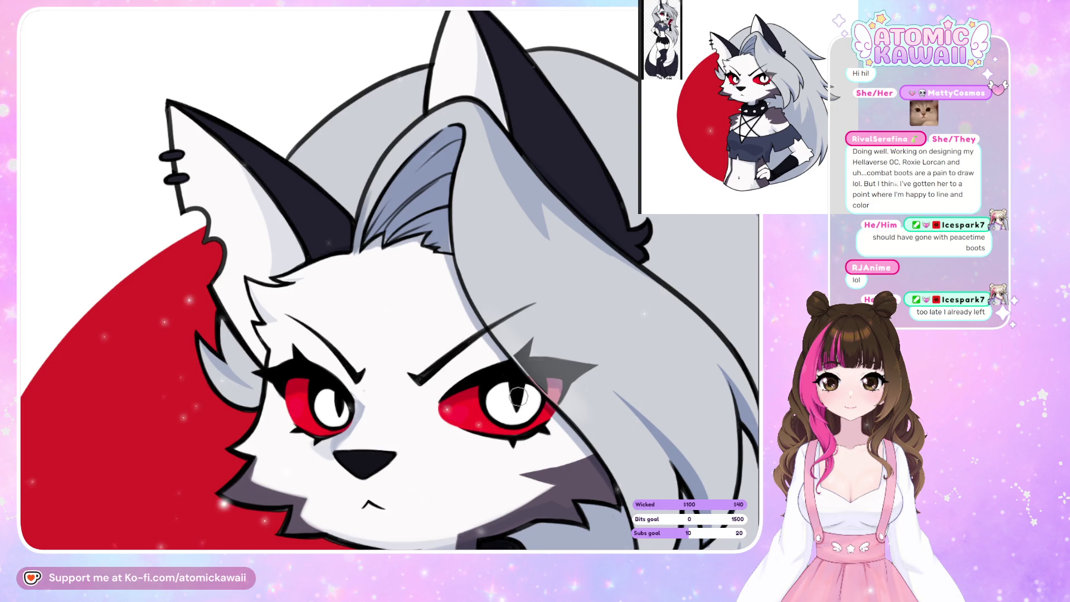
{"action": "scroll", "coordinate": [517, 396], "scroll_direction": "down", "scroll_amount": 5}
{"action": "scroll", "coordinate": [417, 289], "scroll_direction": "up", "scroll_amount": 5}
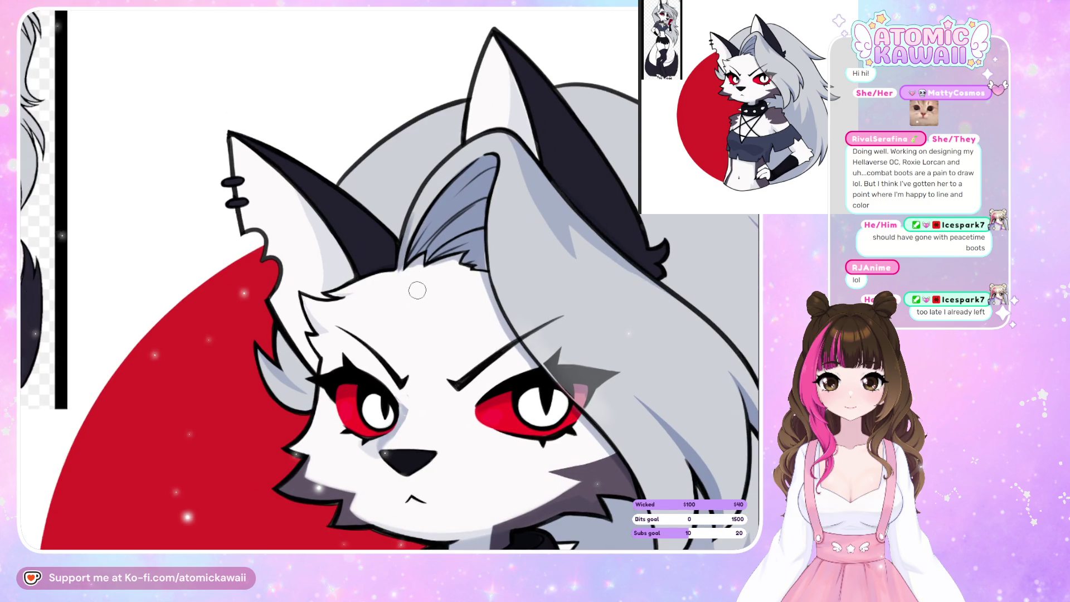
{"action": "scroll", "coordinate": [421, 299], "scroll_direction": "down", "scroll_amount": 5}
{"action": "scroll", "coordinate": [436, 148], "scroll_direction": "up", "scroll_amount": 4}
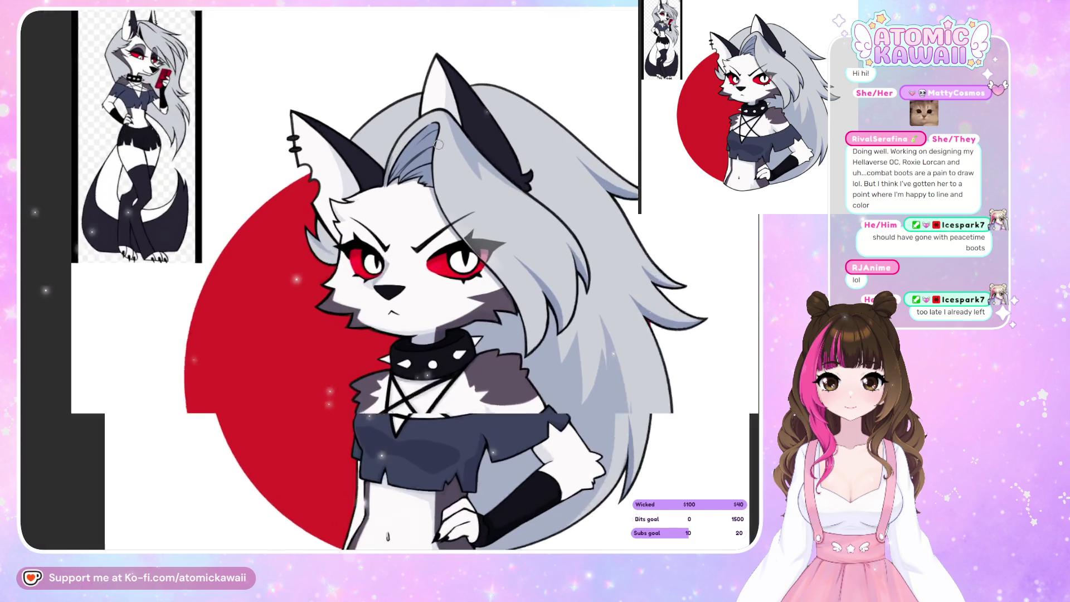
{"action": "scroll", "coordinate": [437, 148], "scroll_direction": "down", "scroll_amount": 4}
{"action": "scroll", "coordinate": [460, 283], "scroll_direction": "up", "scroll_amount": 7}
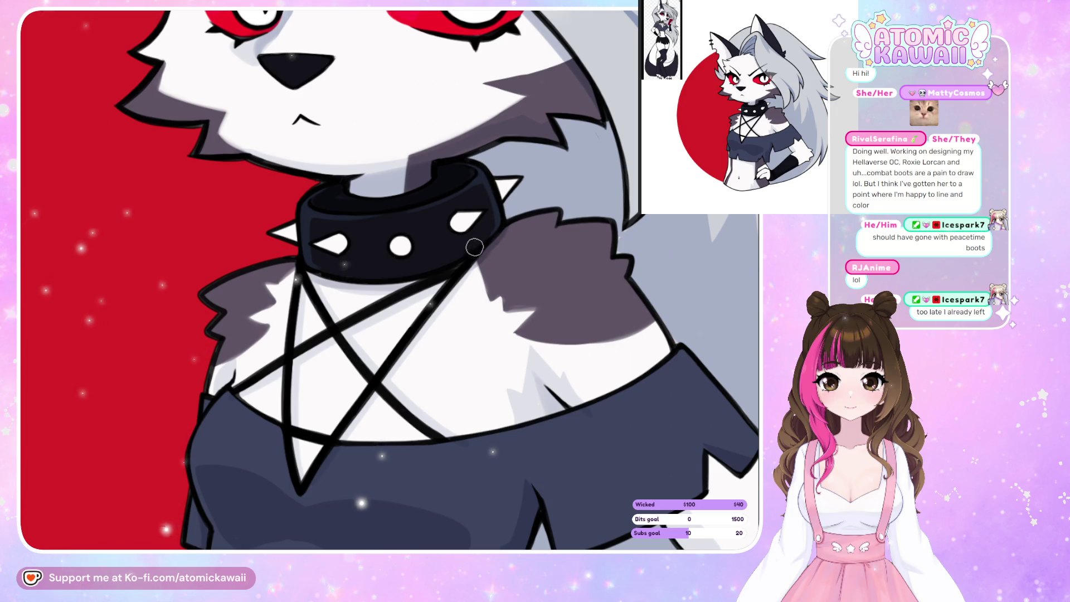
- Paint light gray glossy highlight strokes on the black collar between its spikes
{"action": "mouse_move", "coordinate": [373, 228]}
{"action": "left_mouse_down"}
{"action": "mouse_move", "coordinate": [358, 231]}
{"action": "mouse_move", "coordinate": [362, 251]}
{"action": "left_mouse_up"}
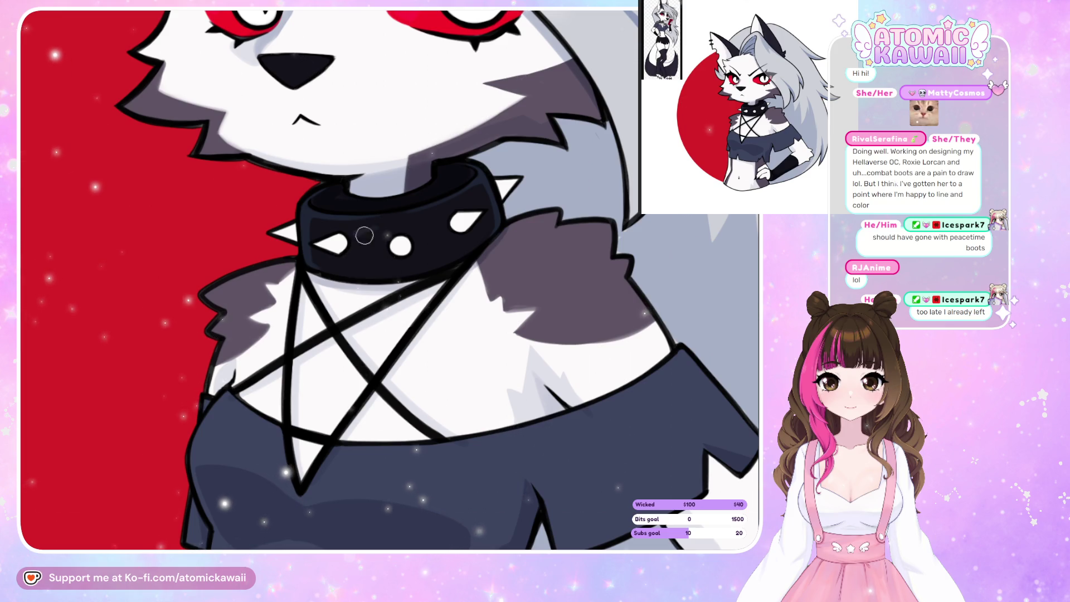
{"action": "mouse_move", "coordinate": [364, 236]}
{"action": "left_mouse_down"}
{"action": "mouse_move", "coordinate": [365, 257]}
{"action": "mouse_move", "coordinate": [388, 225]}
{"action": "left_mouse_up"}
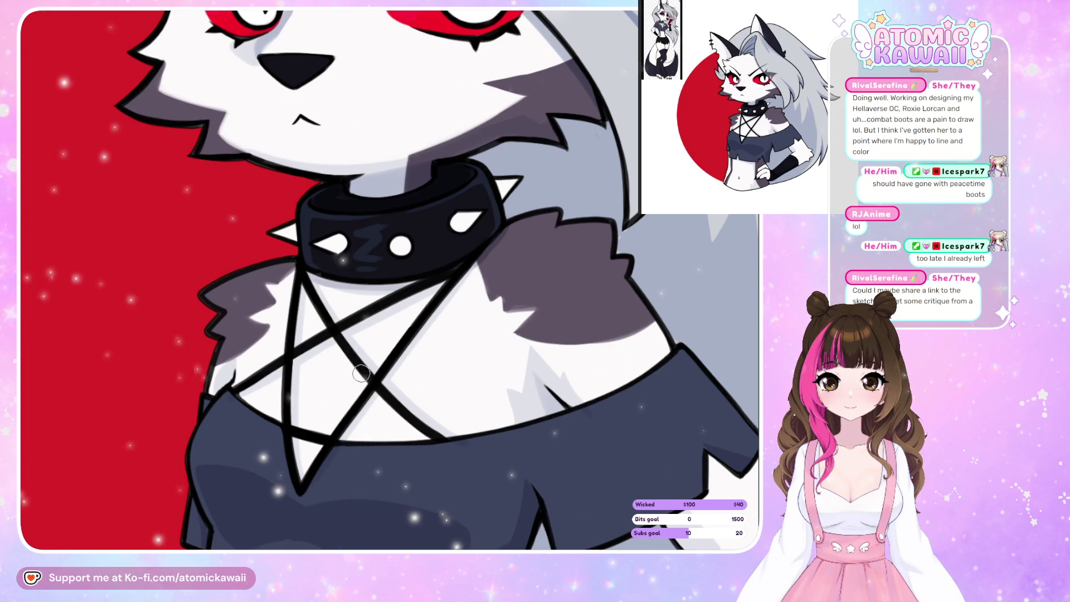
{"action": "scroll", "coordinate": [361, 373], "scroll_direction": "down", "scroll_amount": 4}
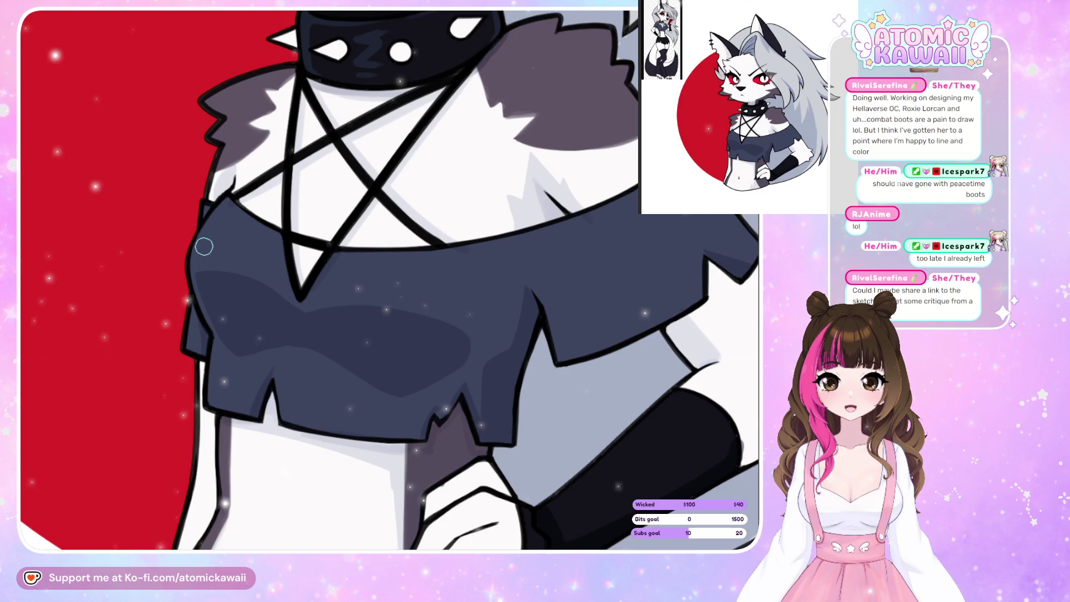
{"action": "left_click_drag", "start_coordinate": [202, 248], "coordinate": [224, 215]}
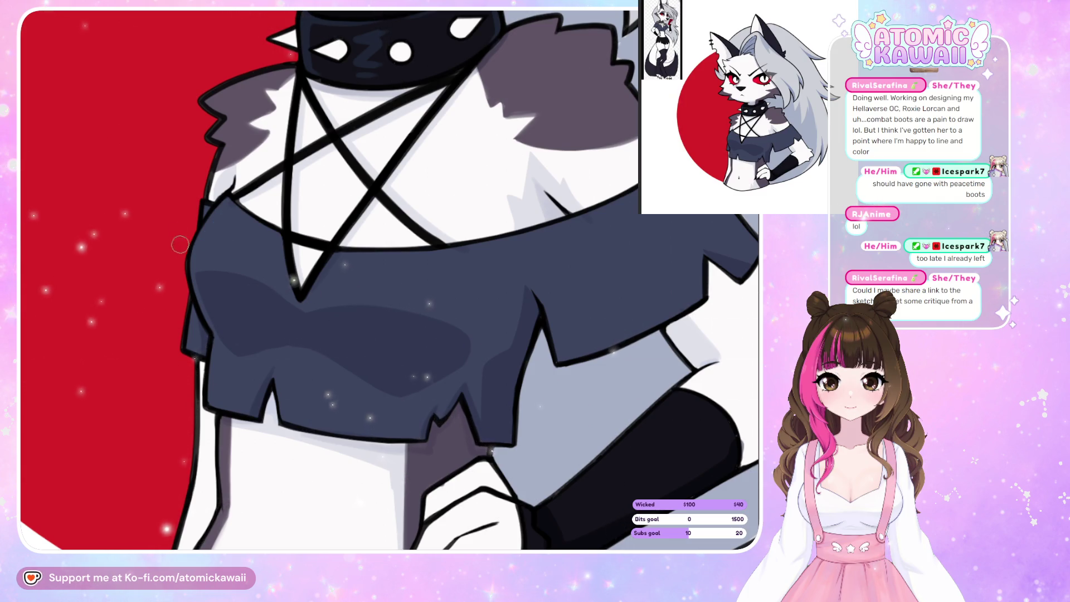
{"action": "left_click_drag", "start_coordinate": [202, 248], "coordinate": [226, 212]}
{"action": "key", "text": "ctrl+z"}
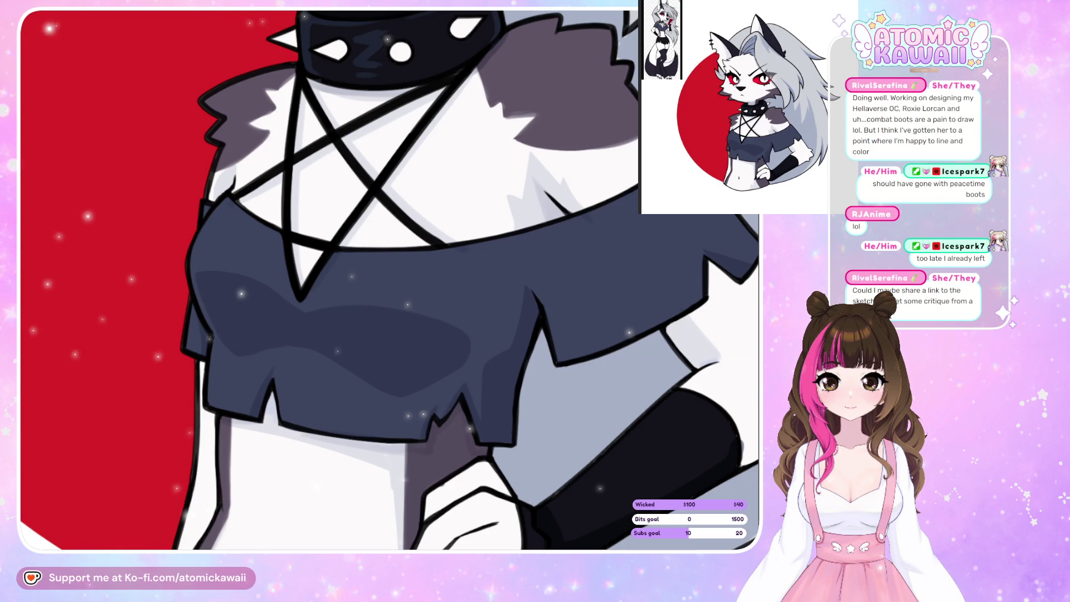
{"action": "left_click_drag", "start_coordinate": [196, 247], "coordinate": [232, 212]}
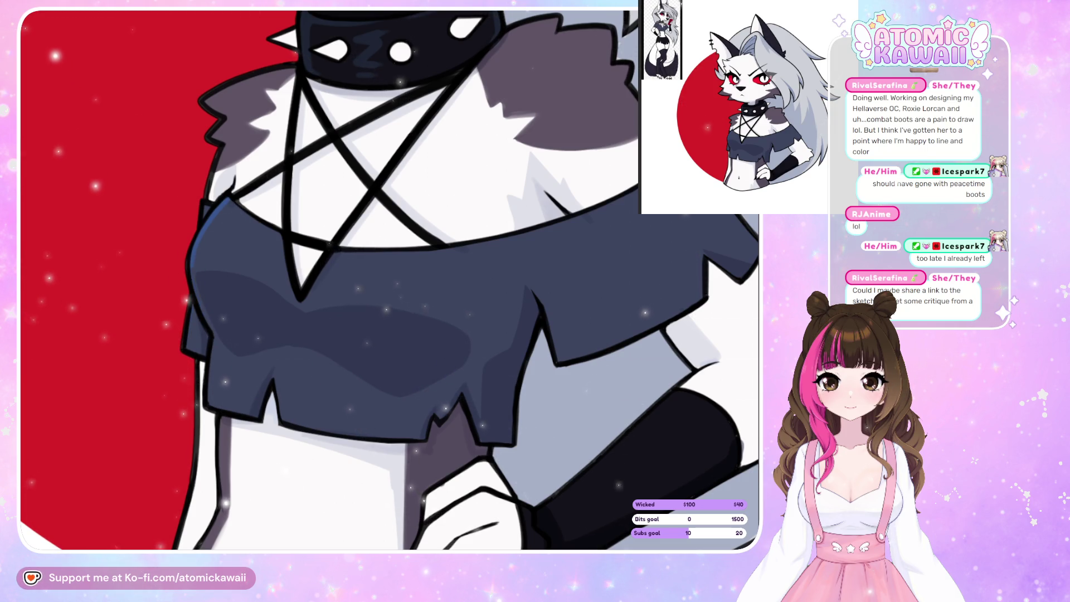
{"action": "key", "text": "ctrl+z"}
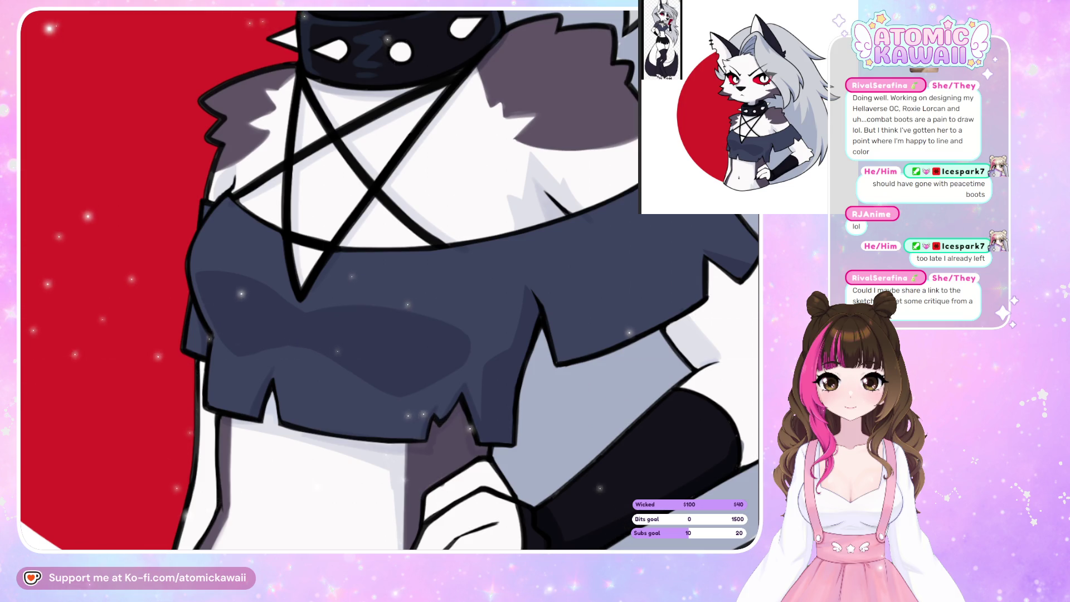
{"action": "left_click_drag", "start_coordinate": [194, 296], "coordinate": [214, 205]}
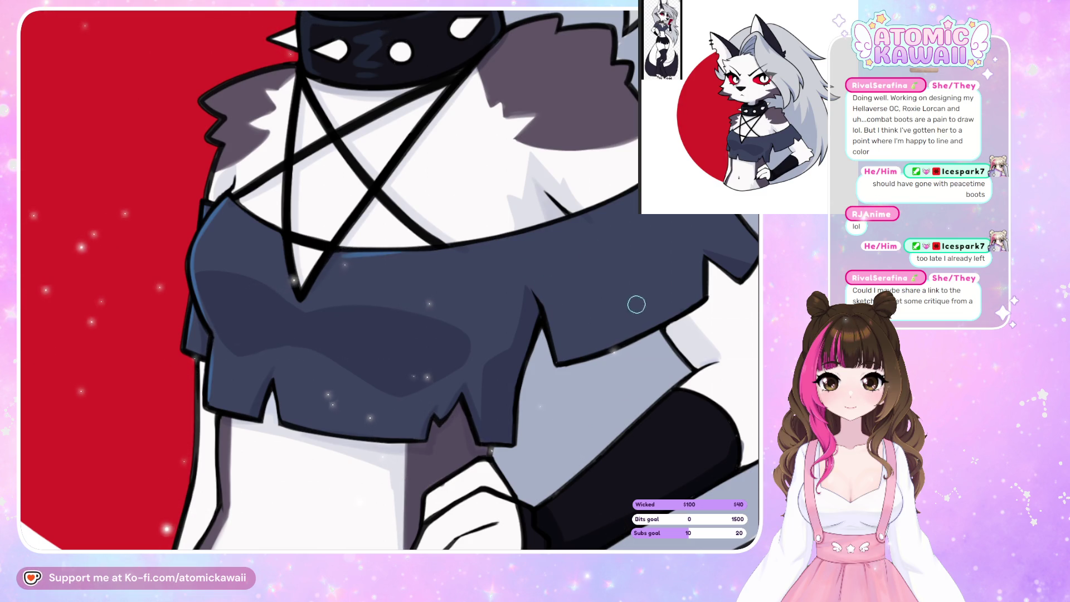
{"action": "key", "text": "h"}
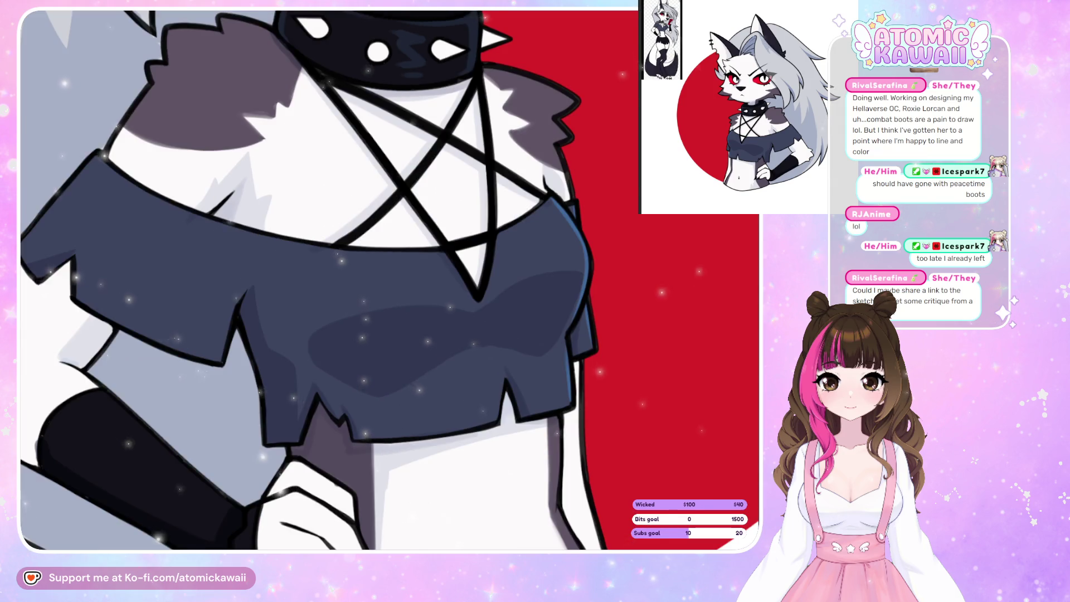
{"action": "key", "text": "h"}
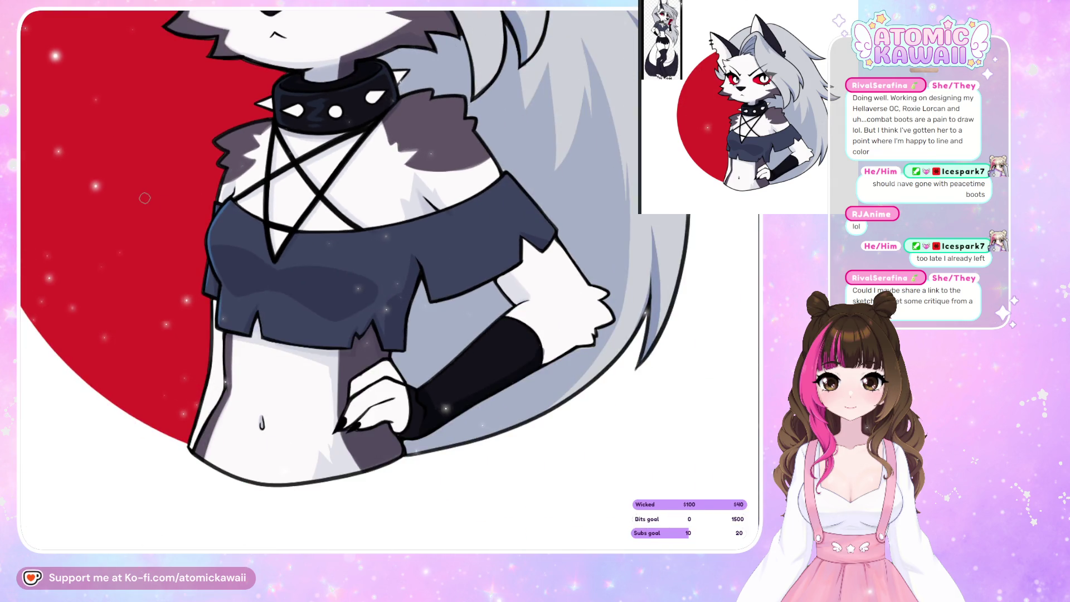
- Add a light-blue rim stroke on the crop top edge and grey shading on the wrist cuff
{"action": "left_click_drag", "start_coordinate": [424, 265], "coordinate": [436, 310]}
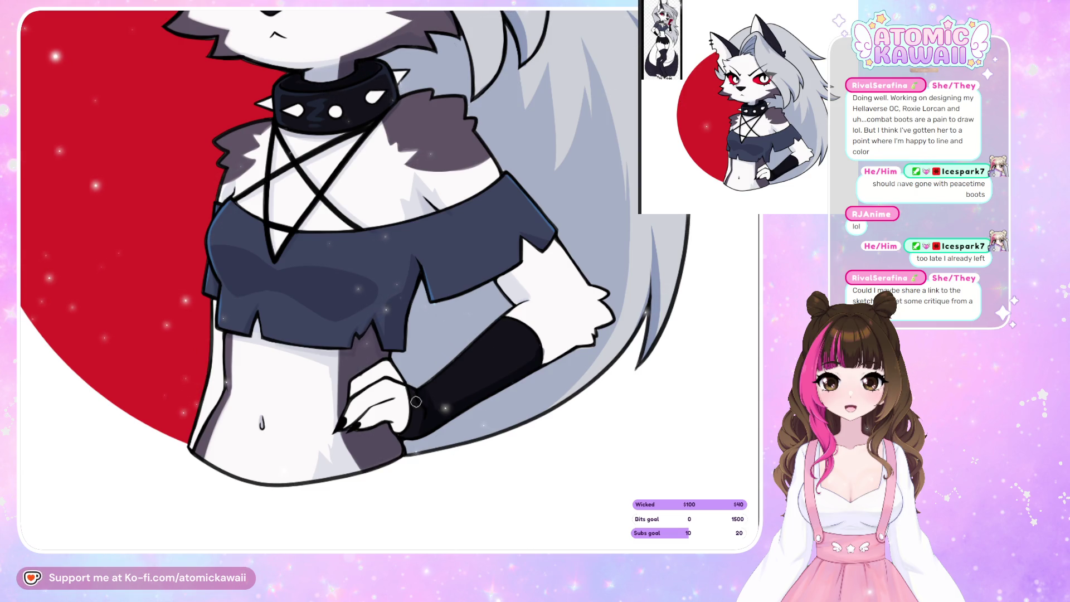
{"action": "scroll", "coordinate": [367, 452], "scroll_direction": "up", "scroll_amount": 3}
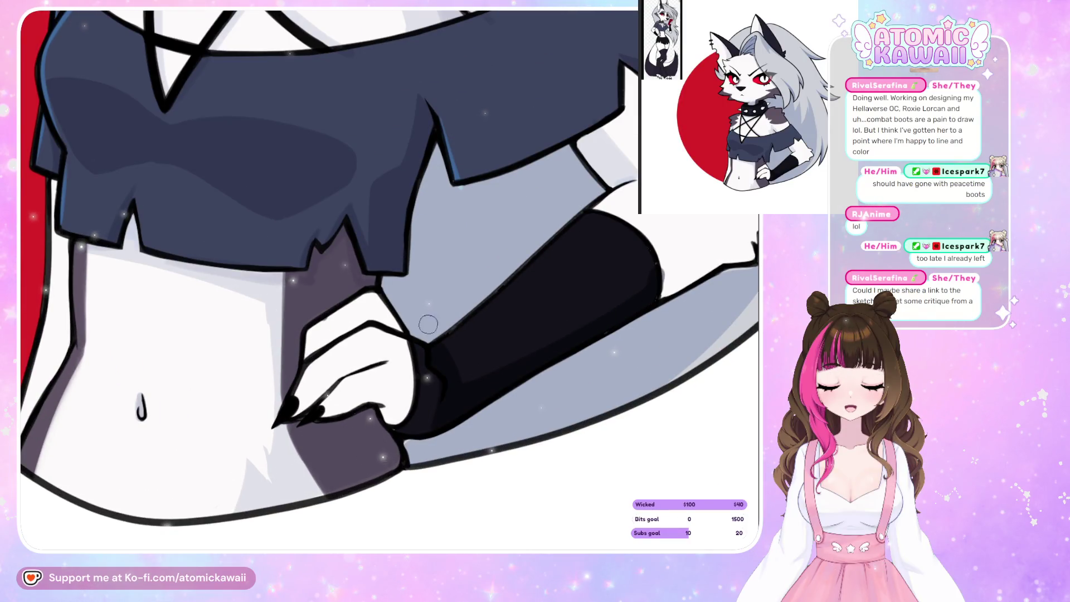
{"action": "left_click_drag", "start_coordinate": [441, 378], "coordinate": [442, 385]}
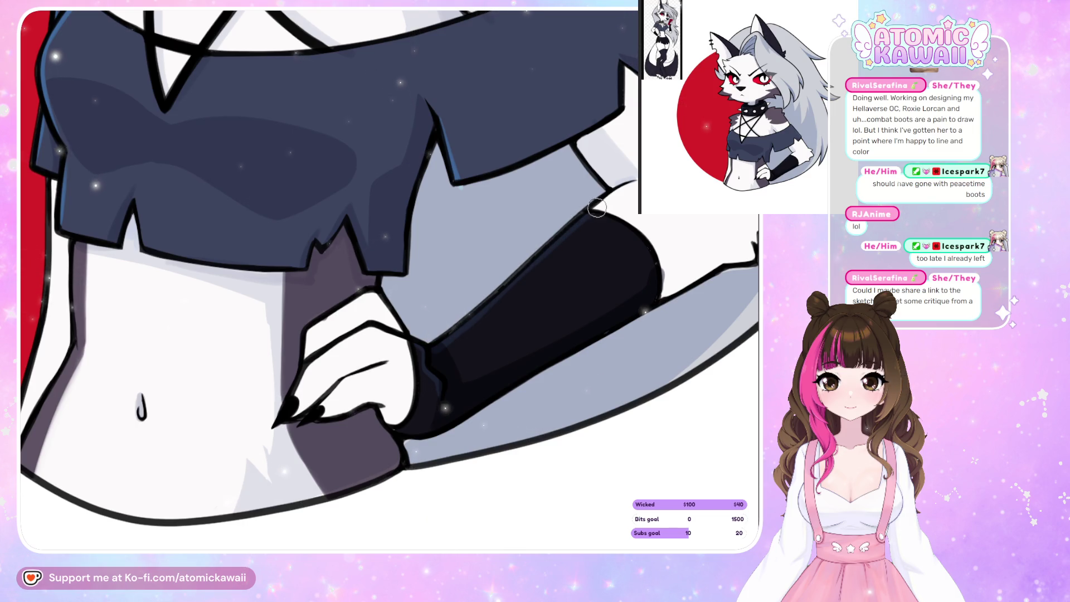
{"action": "scroll", "coordinate": [324, 307], "scroll_direction": "down", "scroll_amount": 2}
{"action": "scroll", "coordinate": [506, 301], "scroll_direction": "down", "scroll_amount": 2}
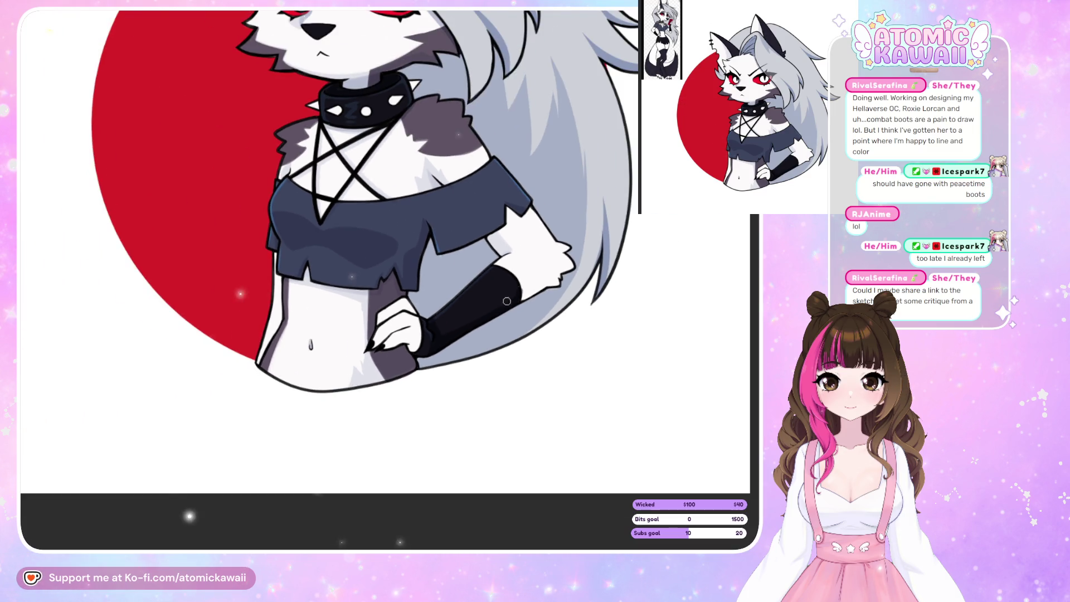
{"action": "scroll", "coordinate": [220, 271], "scroll_direction": "down", "scroll_amount": 2}
{"action": "scroll", "coordinate": [400, 54], "scroll_direction": "down", "scroll_amount": 2}
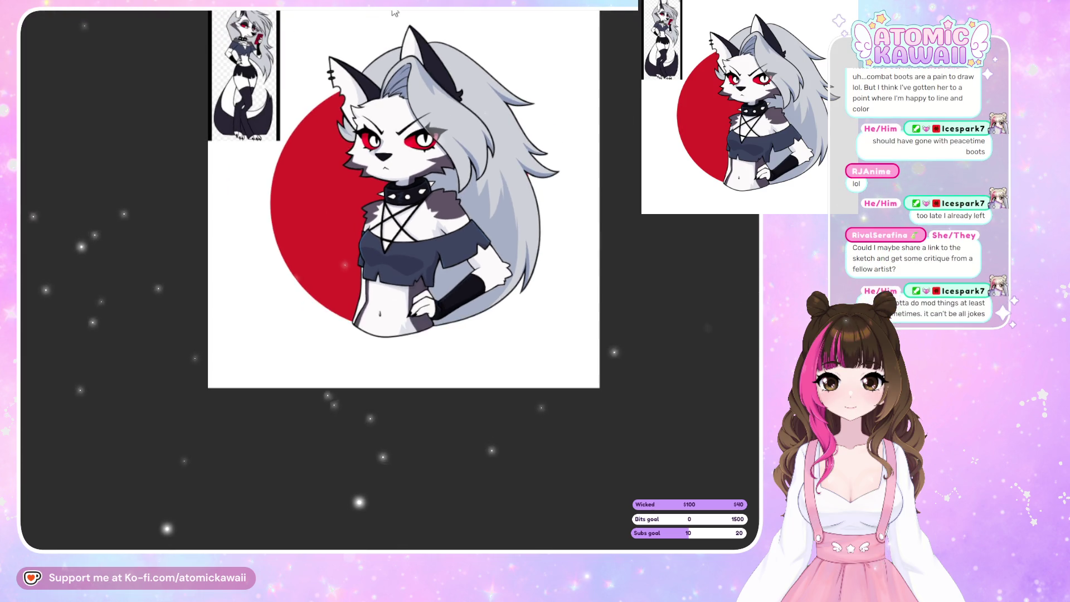
{"action": "scroll", "coordinate": [399, 54], "scroll_direction": "up", "scroll_amount": 2}
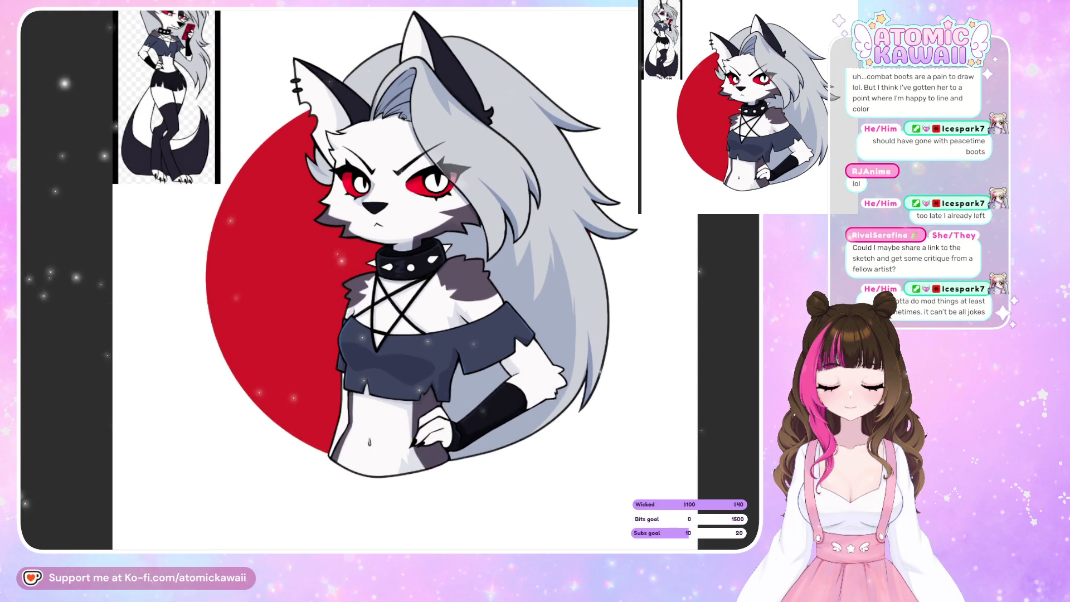
{"action": "scroll", "coordinate": [382, 178], "scroll_direction": "up", "scroll_amount": 2}
{"action": "scroll", "coordinate": [383, 179], "scroll_direction": "up", "scroll_amount": 2}
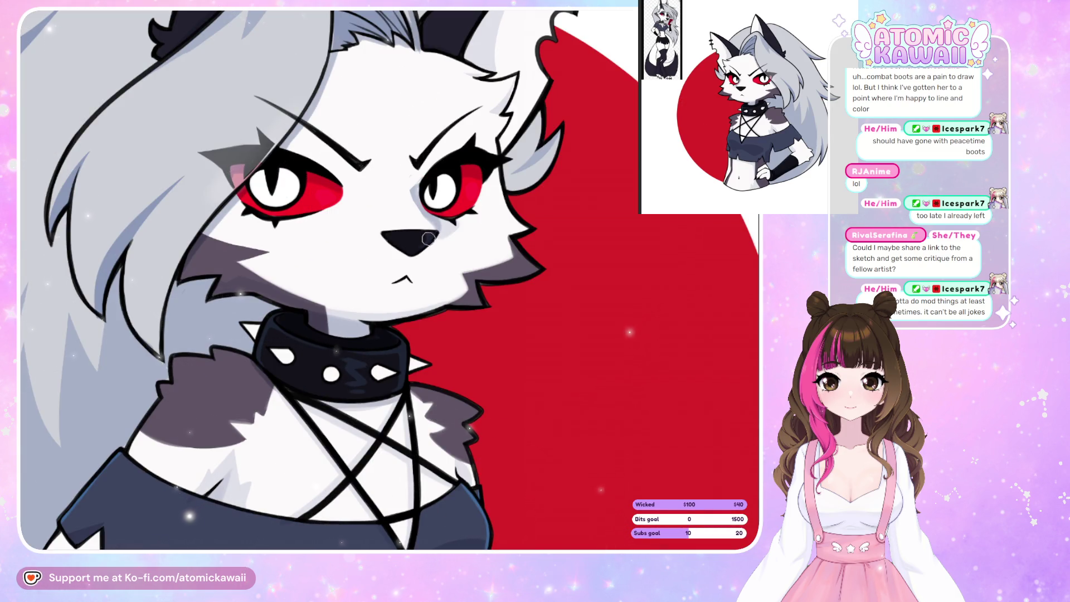
{"action": "key", "text": "m"}
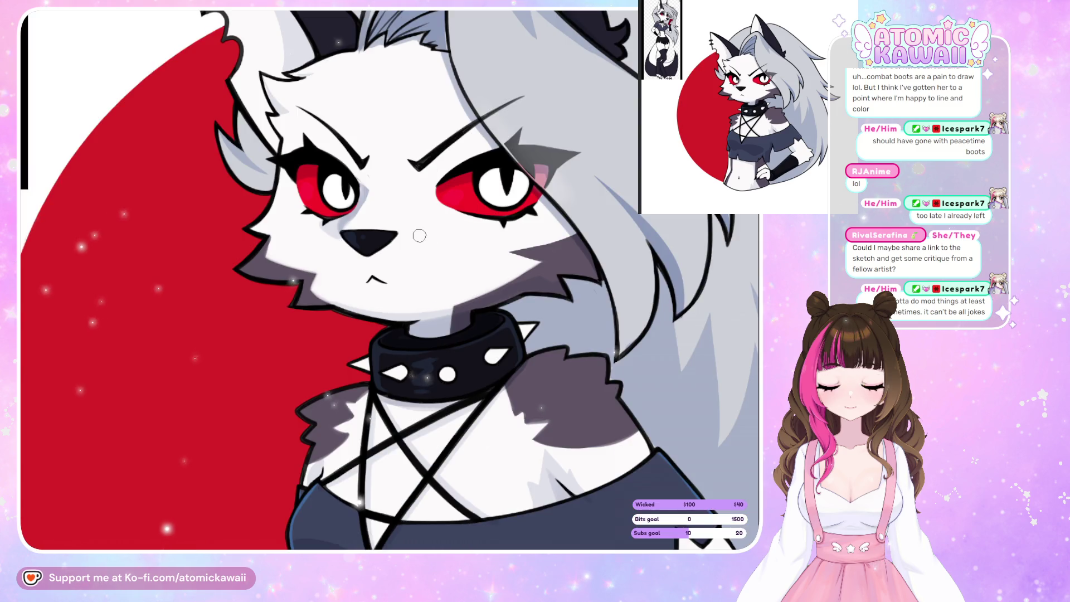
{"action": "scroll", "coordinate": [419, 236], "scroll_direction": "down", "scroll_amount": 2}
{"action": "scroll", "coordinate": [329, 126], "scroll_direction": "down", "scroll_amount": 2}
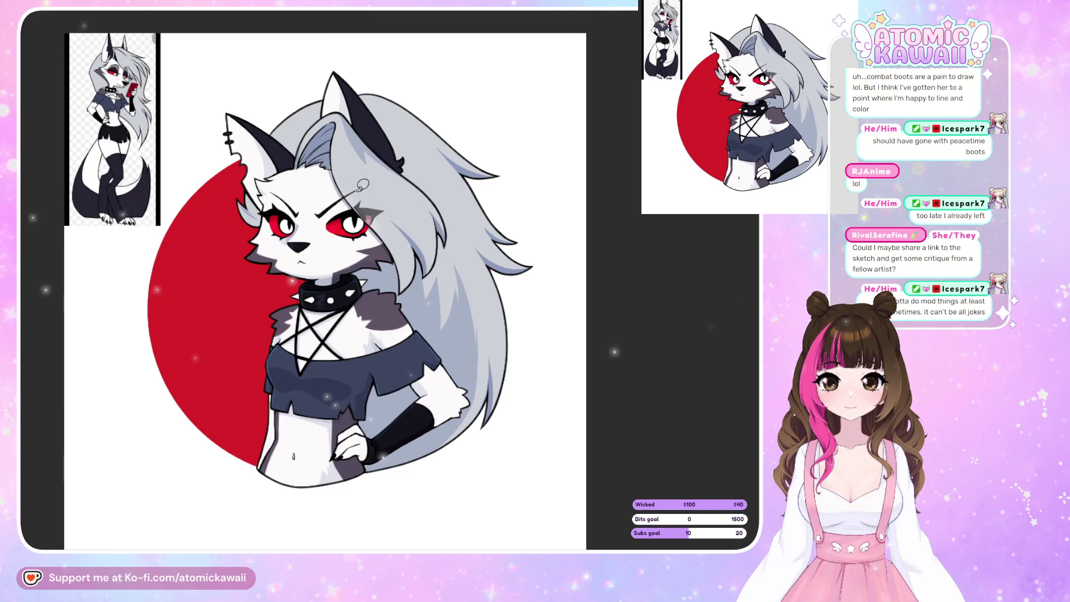
- Try the earring sketch in different spots on the hair, undoing stray moves
{"action": "left_click_drag", "start_coordinate": [373, 187], "coordinate": [421, 207]}
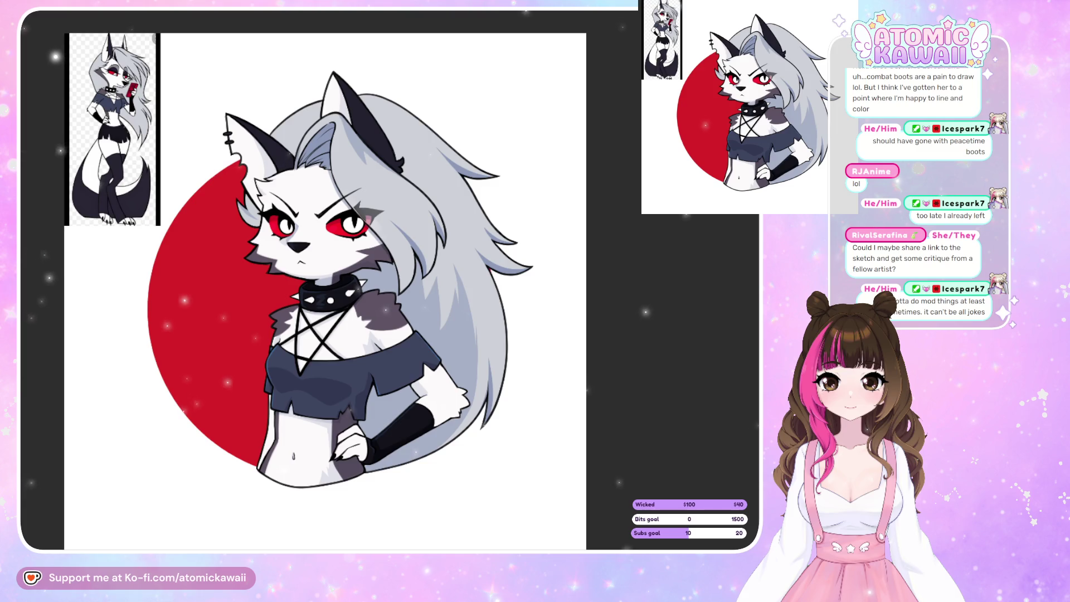
{"action": "key", "text": "ctrl+z"}
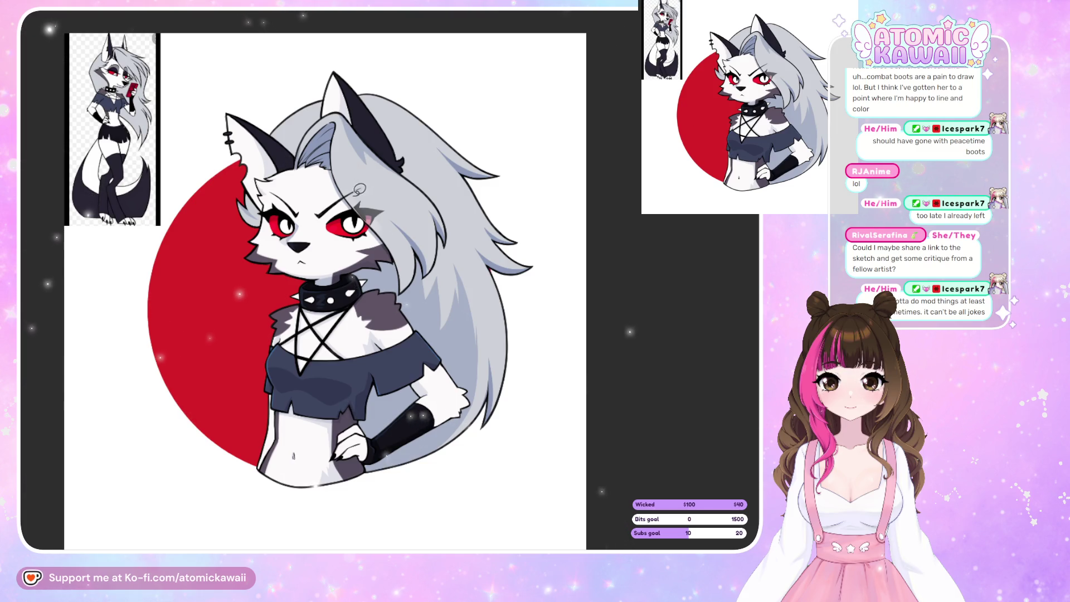
{"action": "left_click_drag", "start_coordinate": [370, 177], "coordinate": [357, 184]}
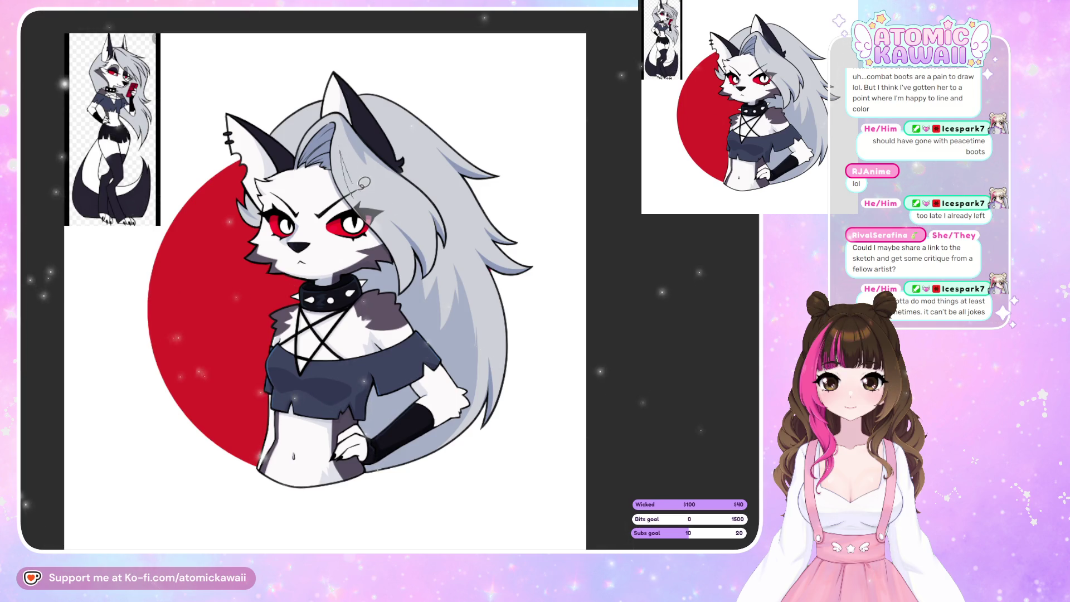
{"action": "mouse_move", "coordinate": [357, 184]}
{"action": "left_mouse_down"}
{"action": "mouse_move", "coordinate": [365, 170]}
{"action": "mouse_move", "coordinate": [387, 192]}
{"action": "mouse_move", "coordinate": [379, 159]}
{"action": "mouse_move", "coordinate": [430, 269]}
{"action": "left_mouse_up"}
{"action": "key", "text": "ctrl+z"}
{"action": "key", "text": "h"}
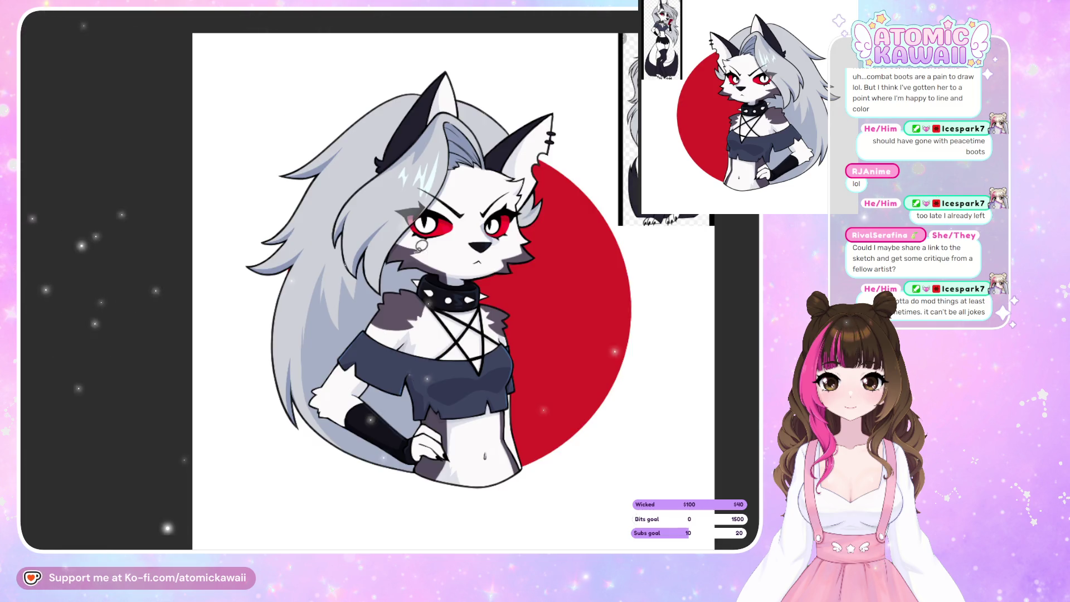
{"action": "key", "text": "h"}
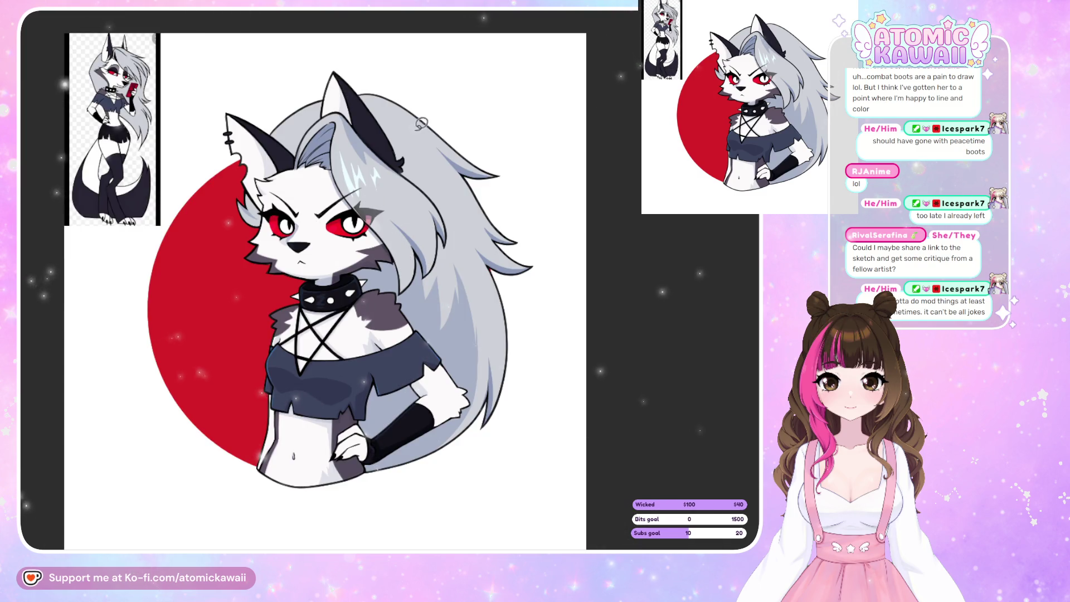
- Settle the earring slightly higher on the hair, comparing it mirrored and normal
{"action": "mouse_move", "coordinate": [430, 269]}
{"action": "left_mouse_down"}
{"action": "mouse_move", "coordinate": [382, 158]}
{"action": "mouse_move", "coordinate": [377, 180]}
{"action": "mouse_move", "coordinate": [449, 286]}
{"action": "mouse_move", "coordinate": [411, 265]}
{"action": "left_mouse_up"}
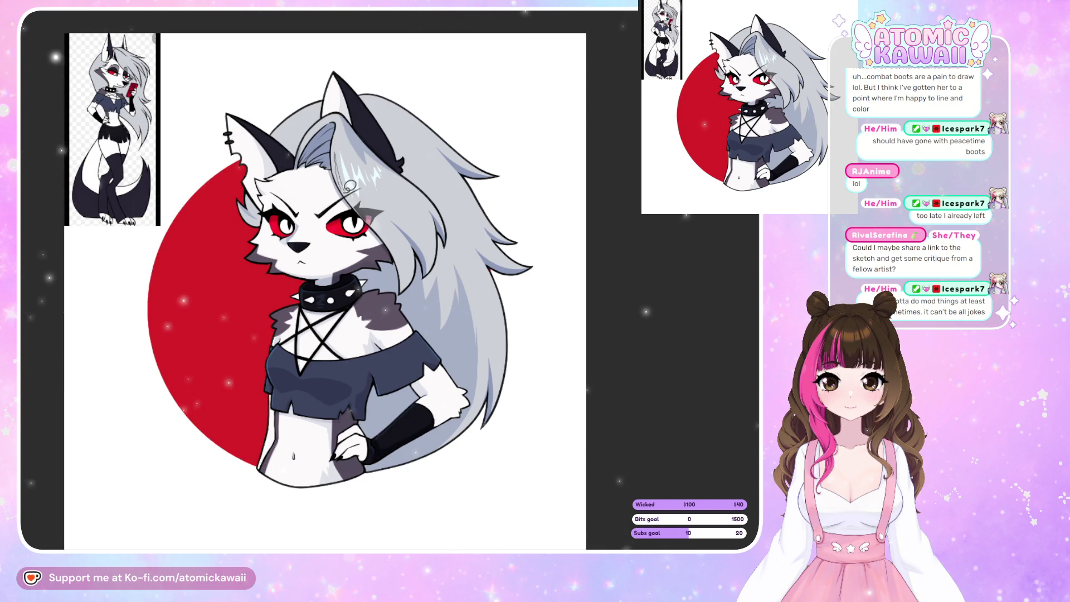
{"action": "key", "text": "h"}
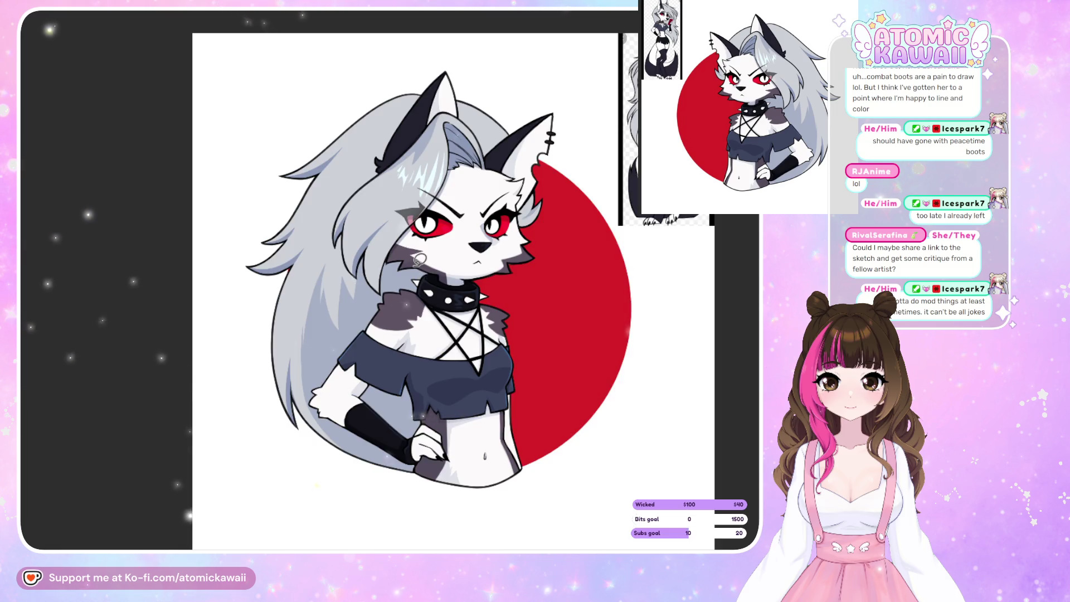
{"action": "key", "text": "h"}
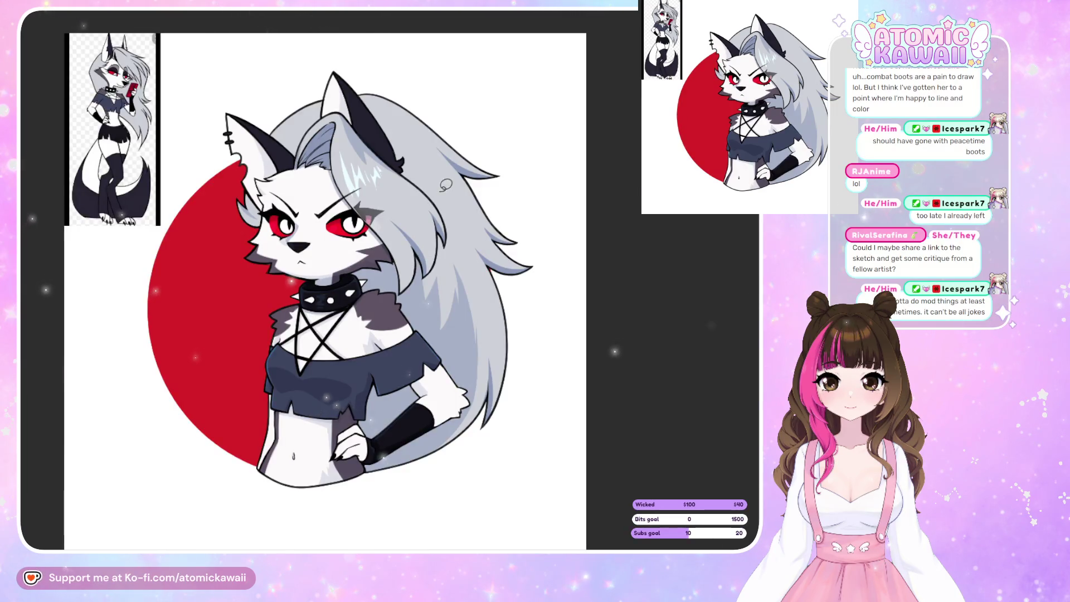
{"action": "mouse_move", "coordinate": [408, 135]}
{"action": "left_mouse_down"}
{"action": "mouse_move", "coordinate": [418, 124]}
{"action": "mouse_move", "coordinate": [412, 164]}
{"action": "left_mouse_up"}
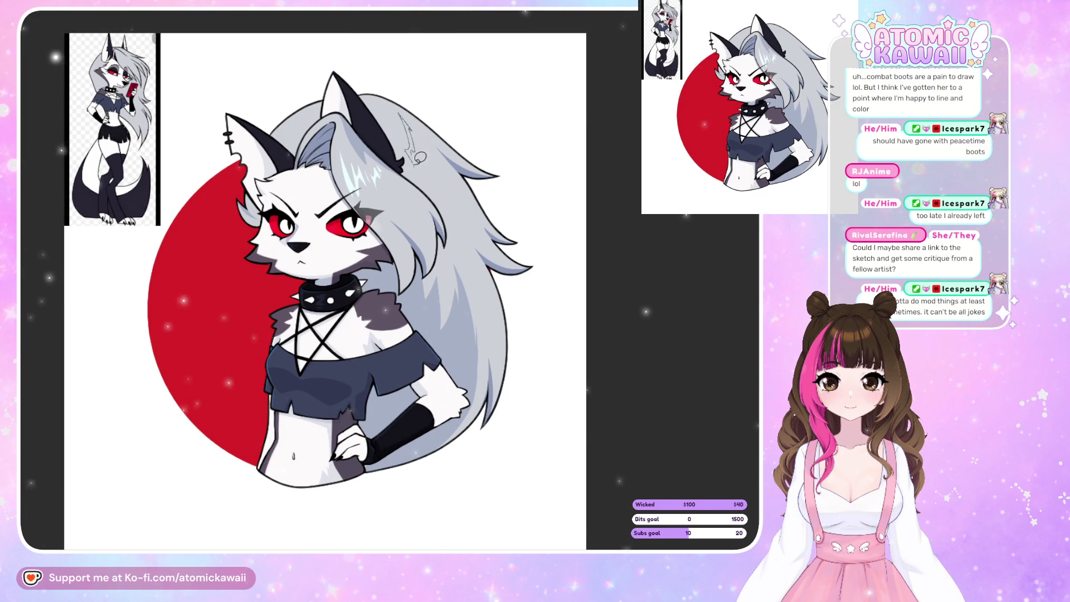
{"action": "key", "text": "h"}
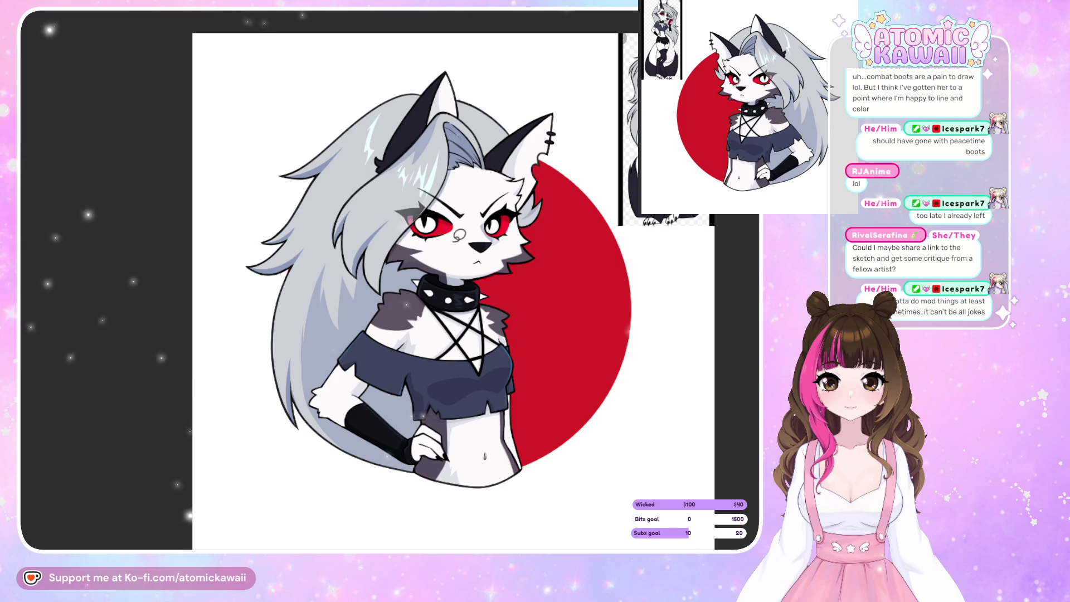
{"action": "key", "text": "h"}
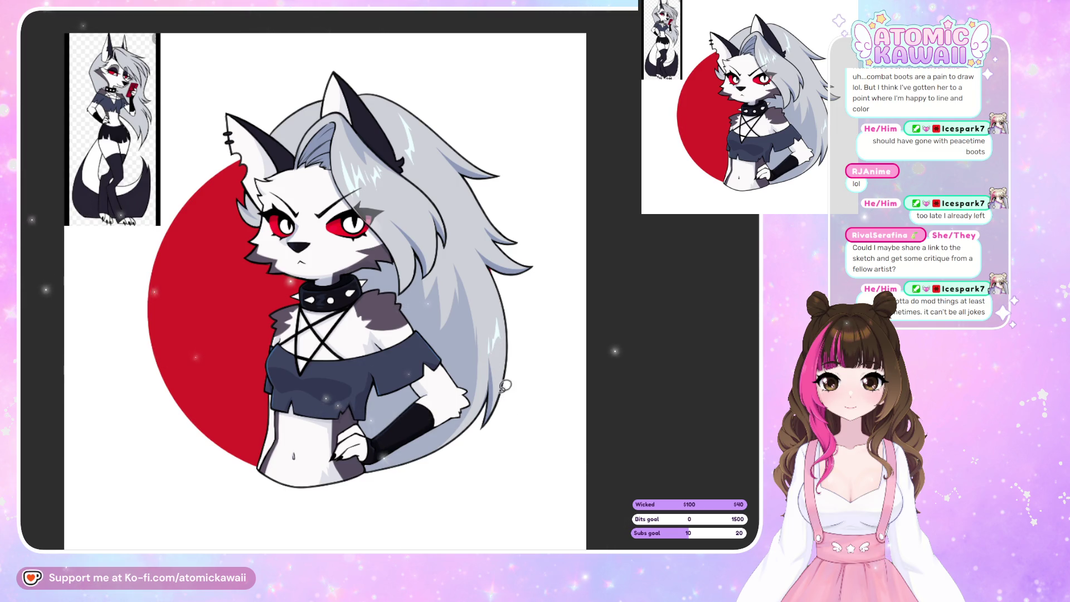
{"action": "key", "text": "h"}
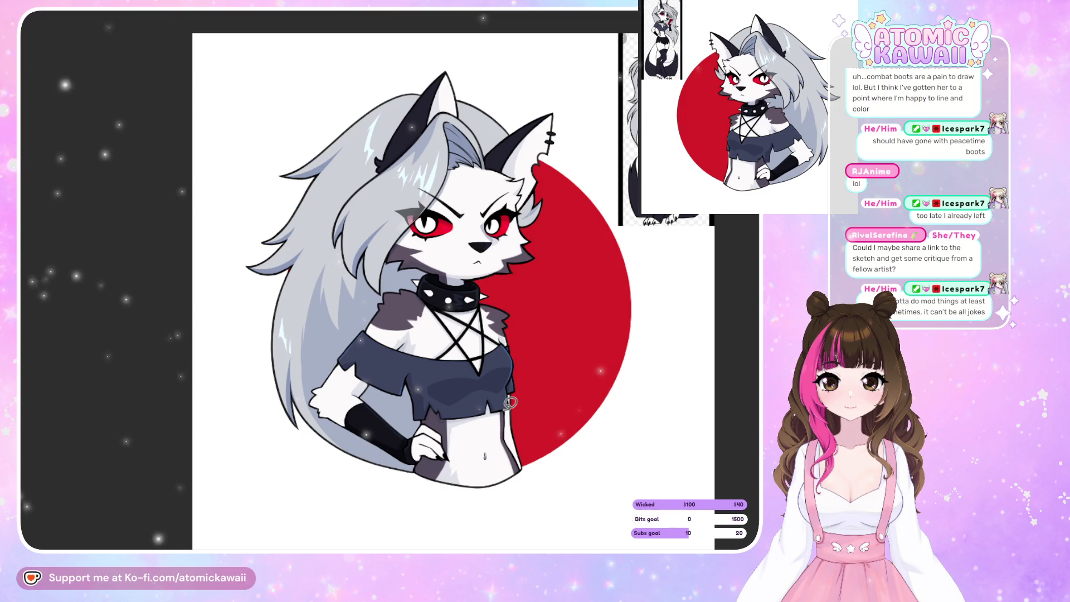
{"action": "key", "text": "ctrl+minus"}
{"action": "scroll", "coordinate": [406, 343], "scroll_direction": "up", "scroll_amount": 6}
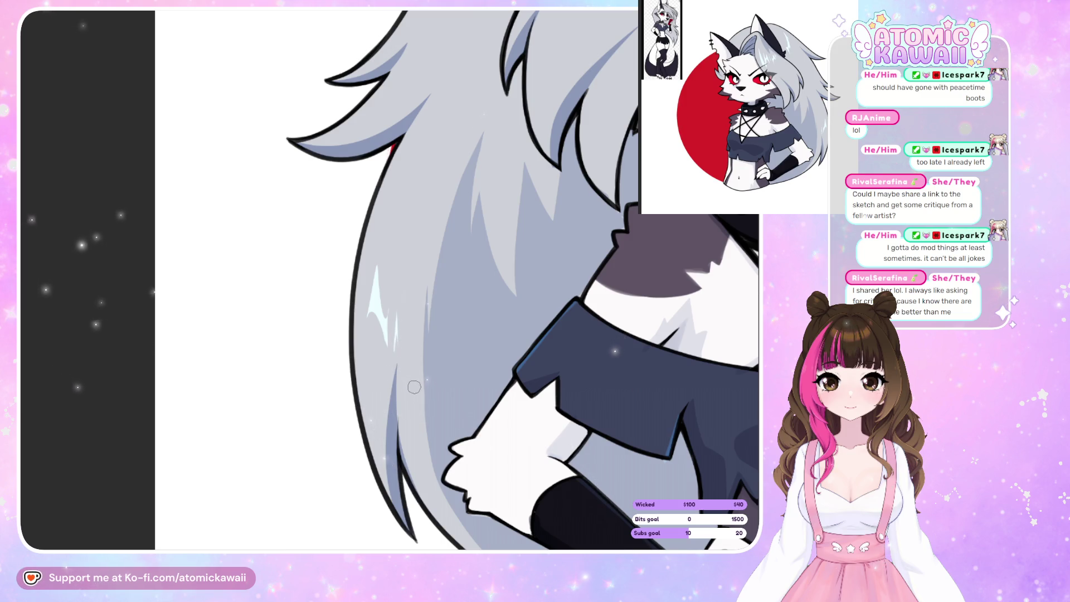
- Rework the light cyan hair highlights and compare them in mirrored and normal views
{"action": "left_click_drag", "start_coordinate": [380, 310], "coordinate": [379, 282]}
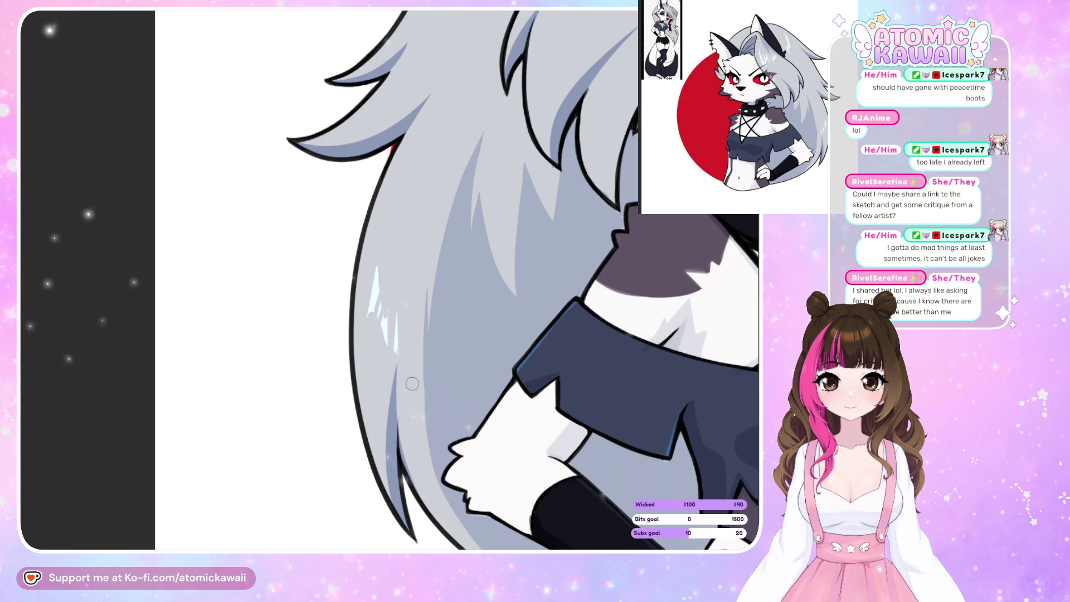
{"action": "key", "text": "h"}
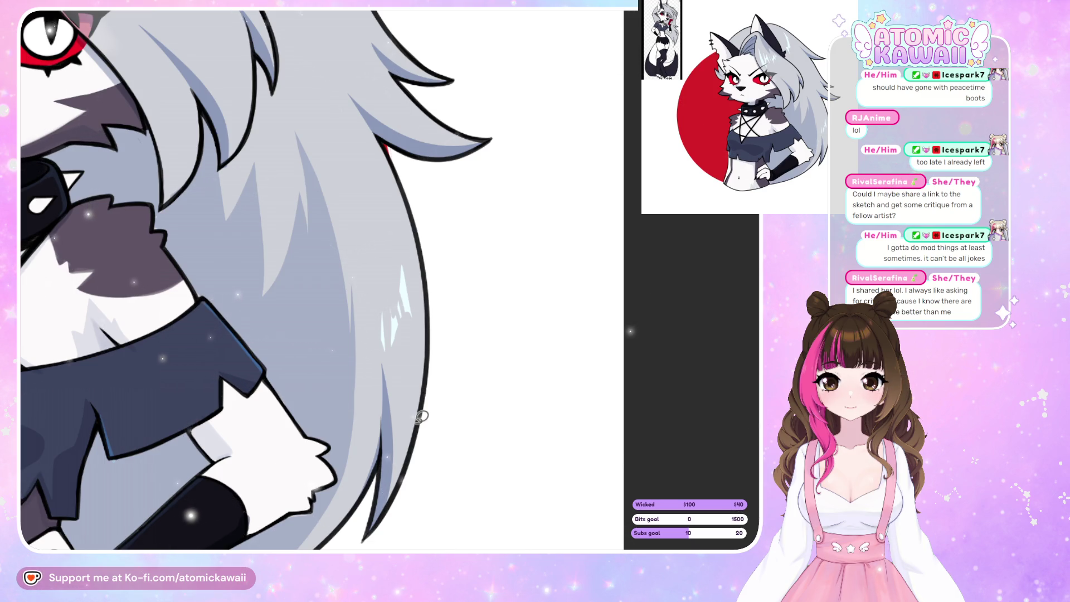
{"action": "scroll", "coordinate": [257, 279], "scroll_direction": "up", "scroll_amount": 5}
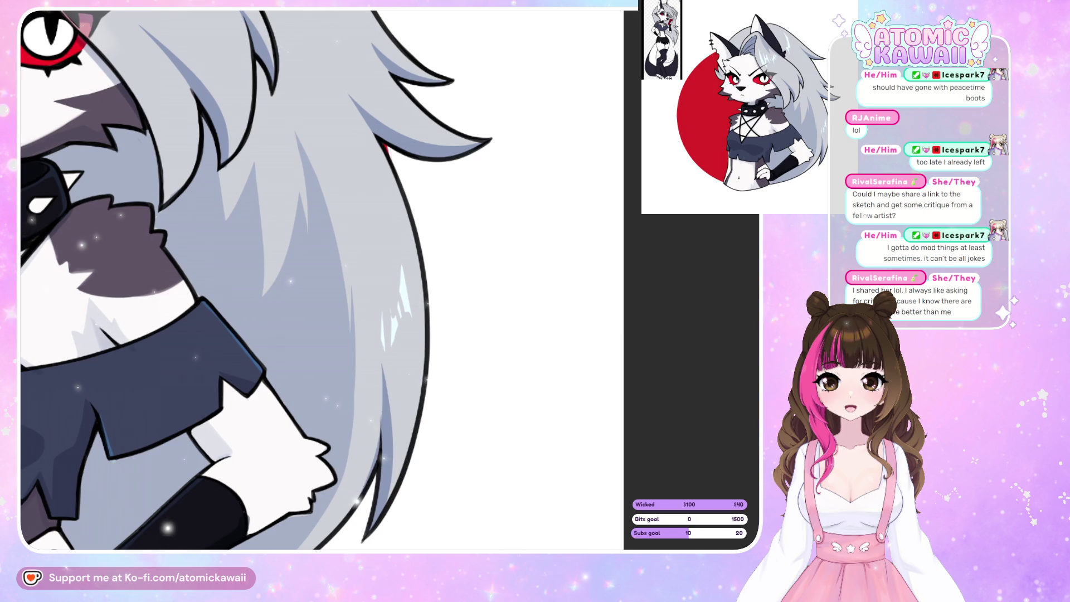
{"action": "key", "text": "m"}
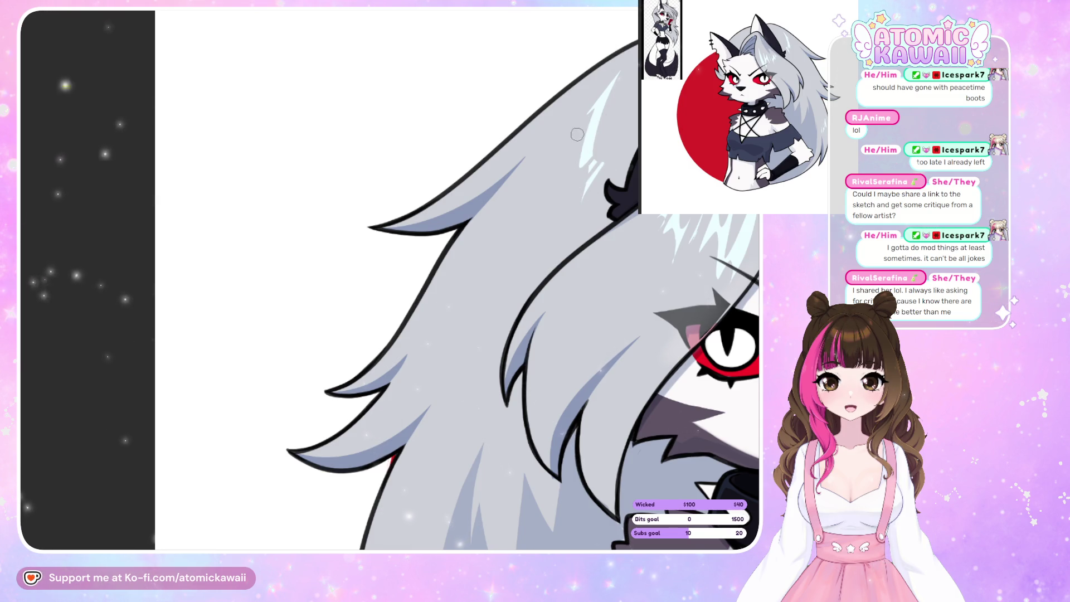
{"action": "key", "text": "m"}
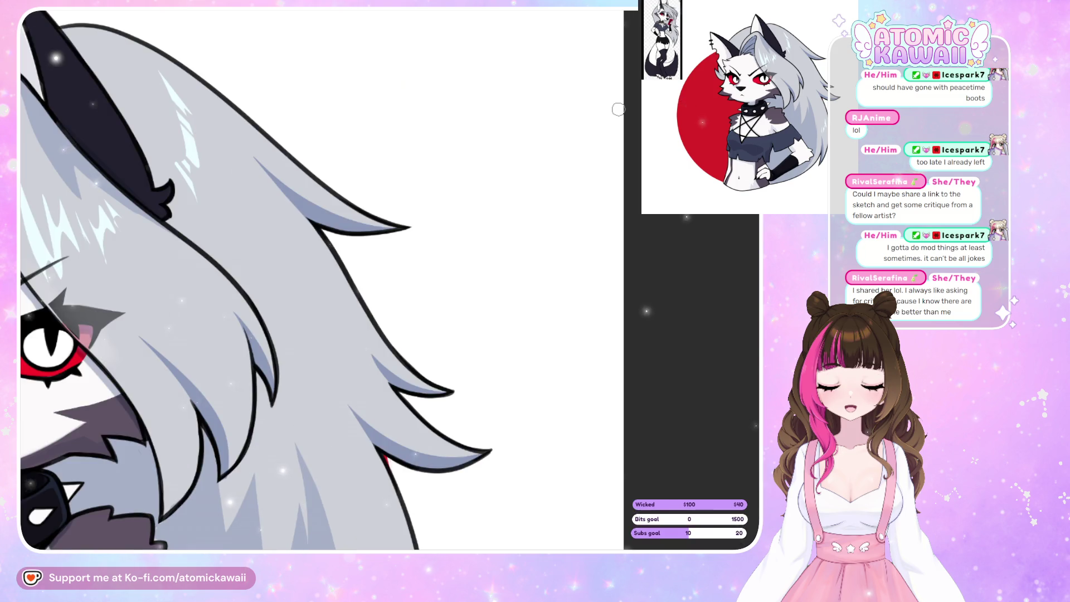
{"action": "scroll", "coordinate": [582, 505], "scroll_direction": "down", "scroll_amount": 2}
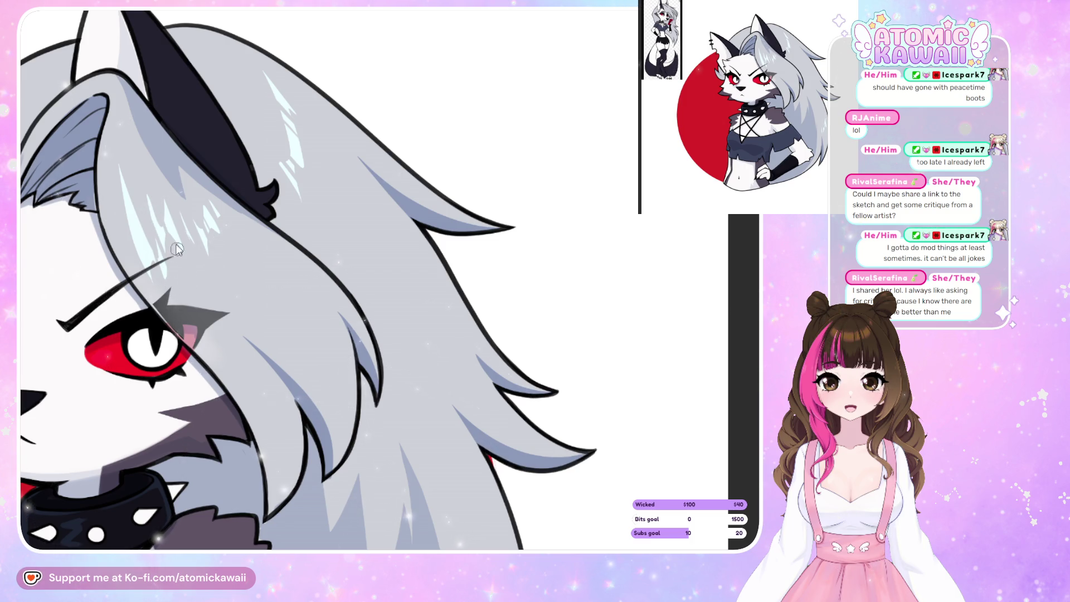
{"action": "key", "text": "m"}
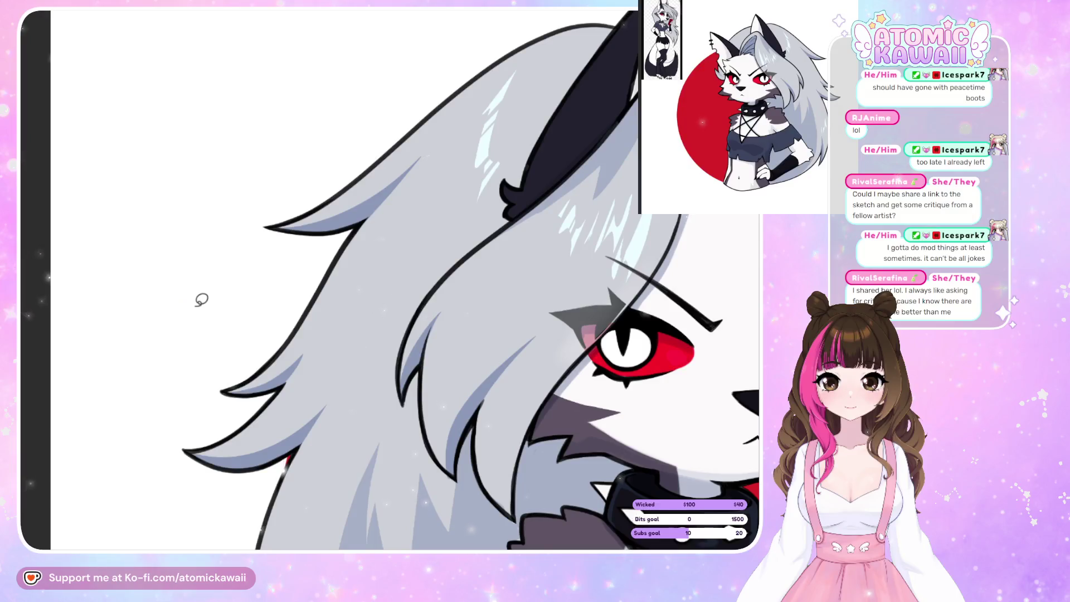
{"action": "key", "text": "m"}
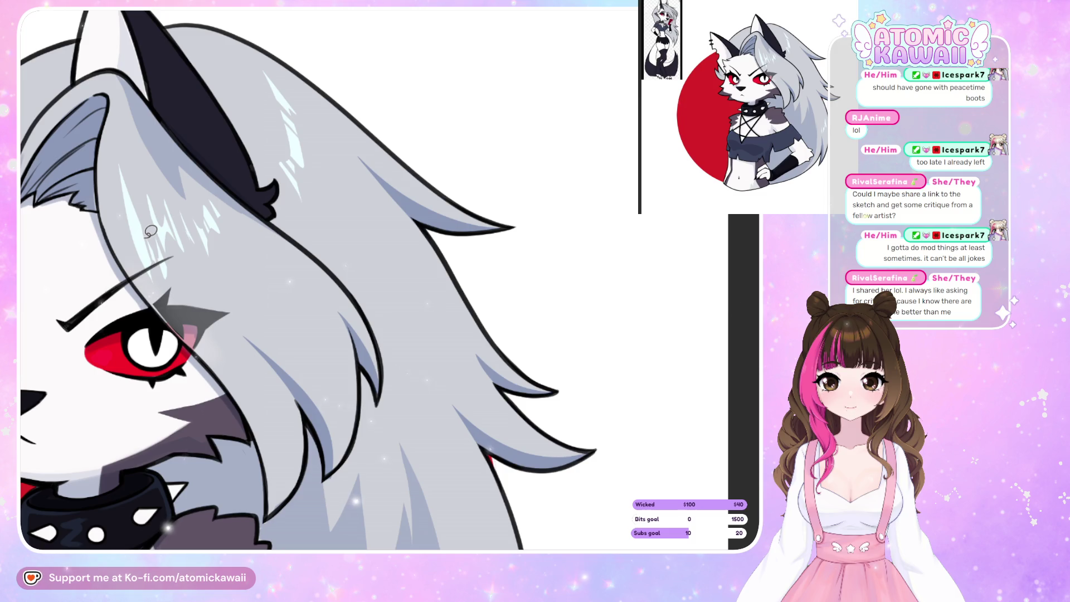
- Fit the whole illustration in view and review the head mirrored
{"action": "key", "text": "ctrl+0"}
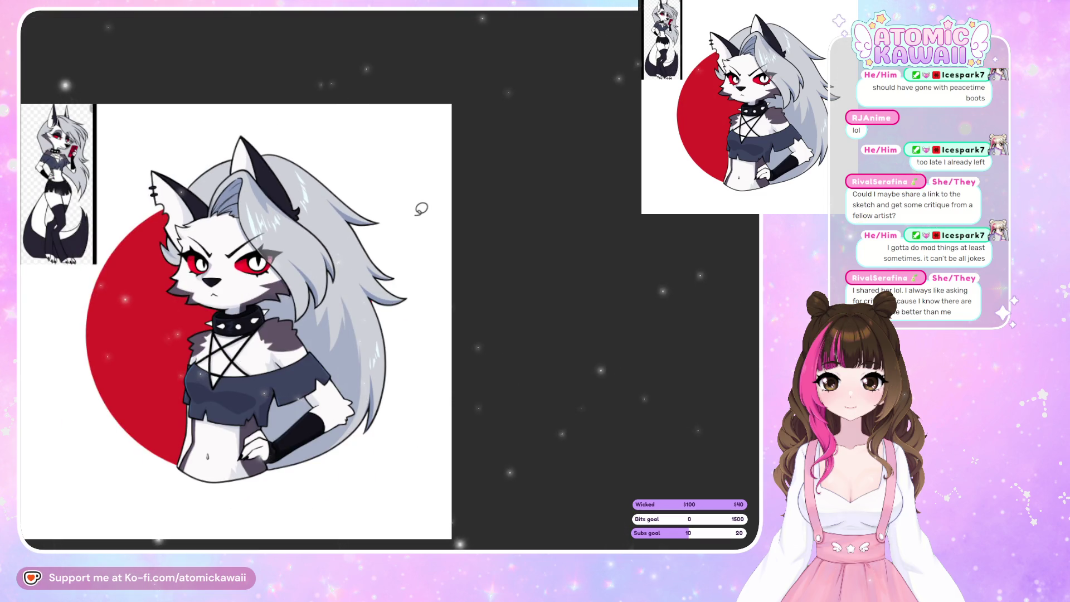
{"action": "scroll", "coordinate": [334, 179], "scroll_direction": "up", "scroll_amount": 2}
{"action": "scroll", "coordinate": [63, 193], "scroll_direction": "up", "scroll_amount": 2}
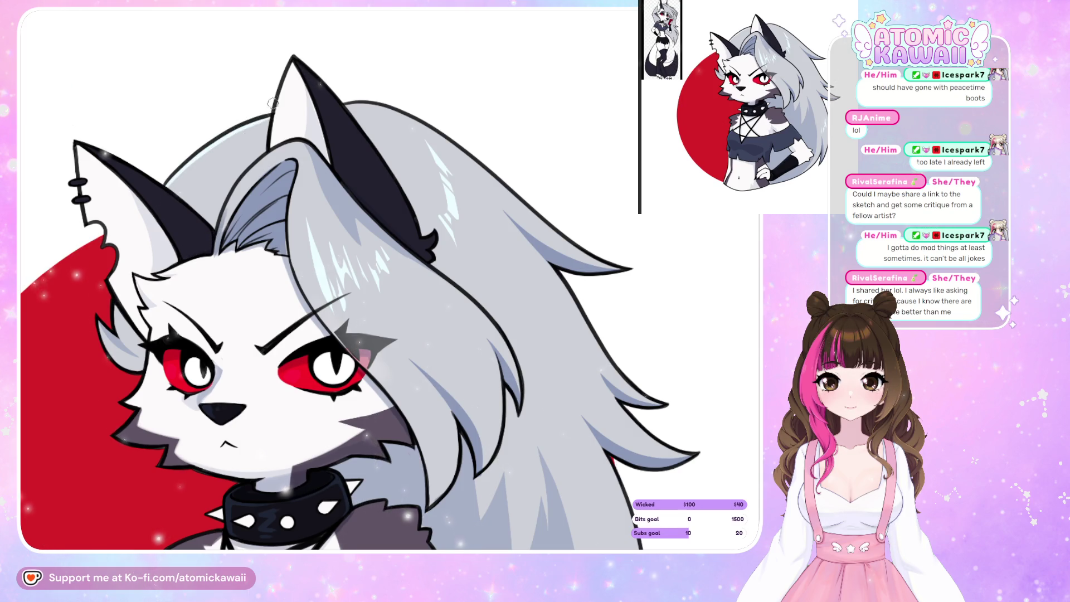
{"action": "key", "text": "m"}
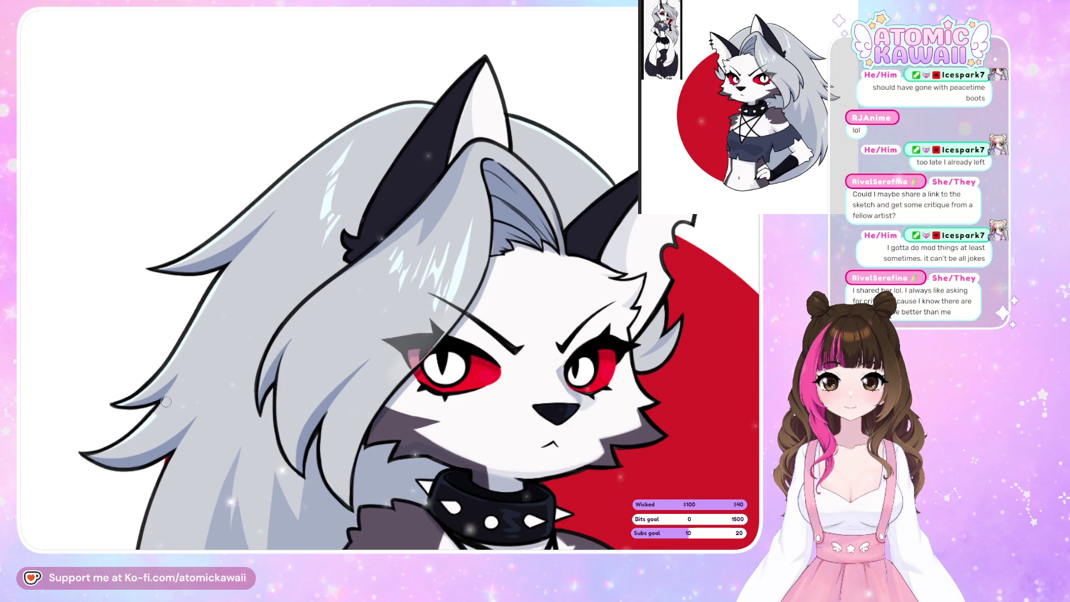
{"action": "scroll", "coordinate": [169, 392], "scroll_direction": "down", "scroll_amount": 5}
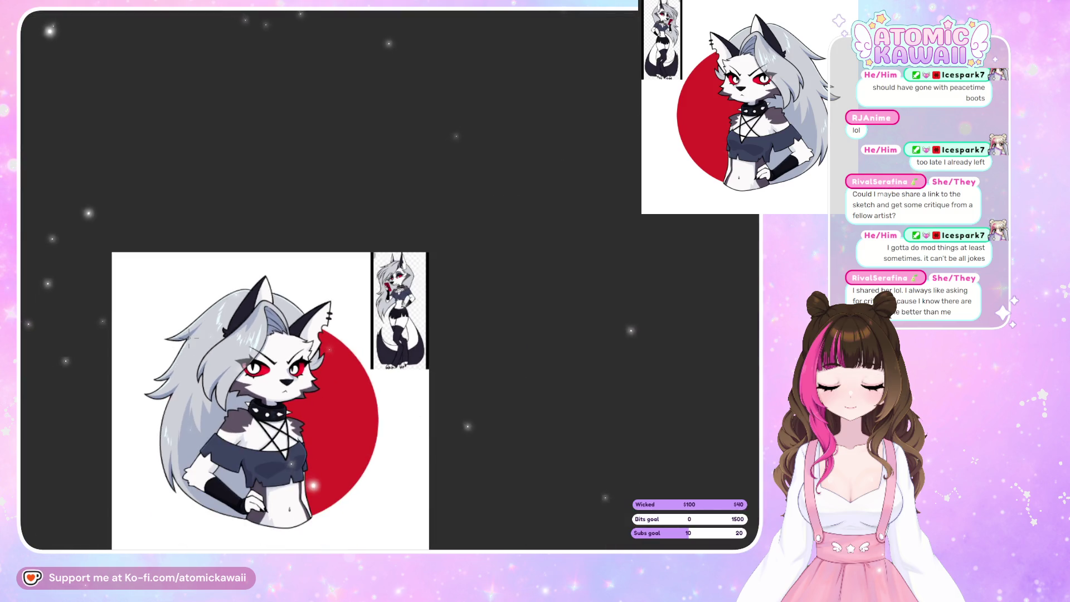
{"action": "key", "text": "m"}
{"action": "key", "text": "m"}
{"action": "scroll", "coordinate": [211, 366], "scroll_direction": "up", "scroll_amount": 5}
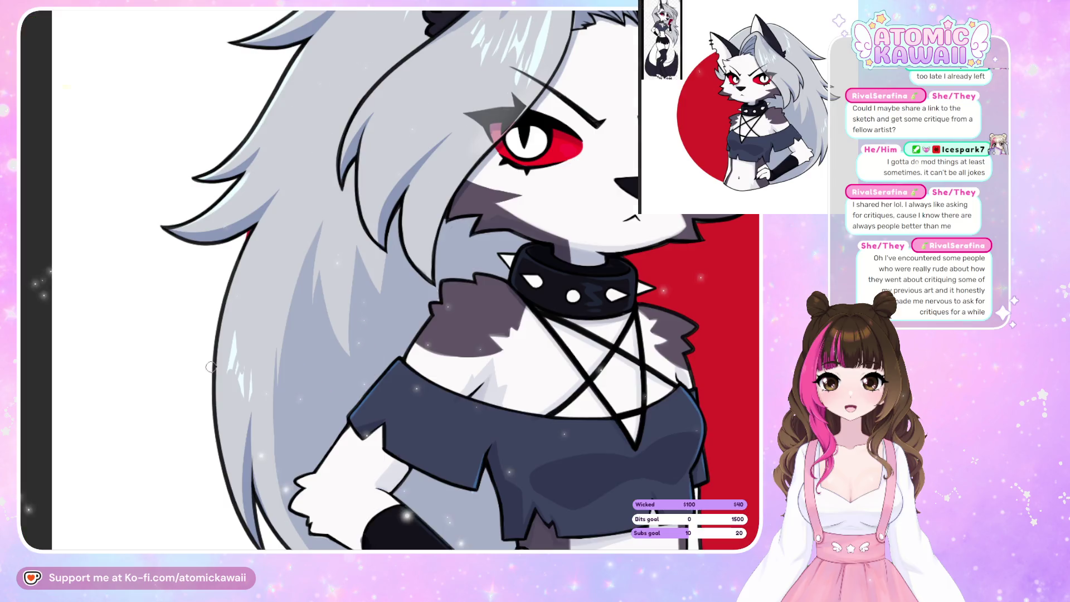
{"action": "scroll", "coordinate": [451, 323], "scroll_direction": "down", "scroll_amount": 3}
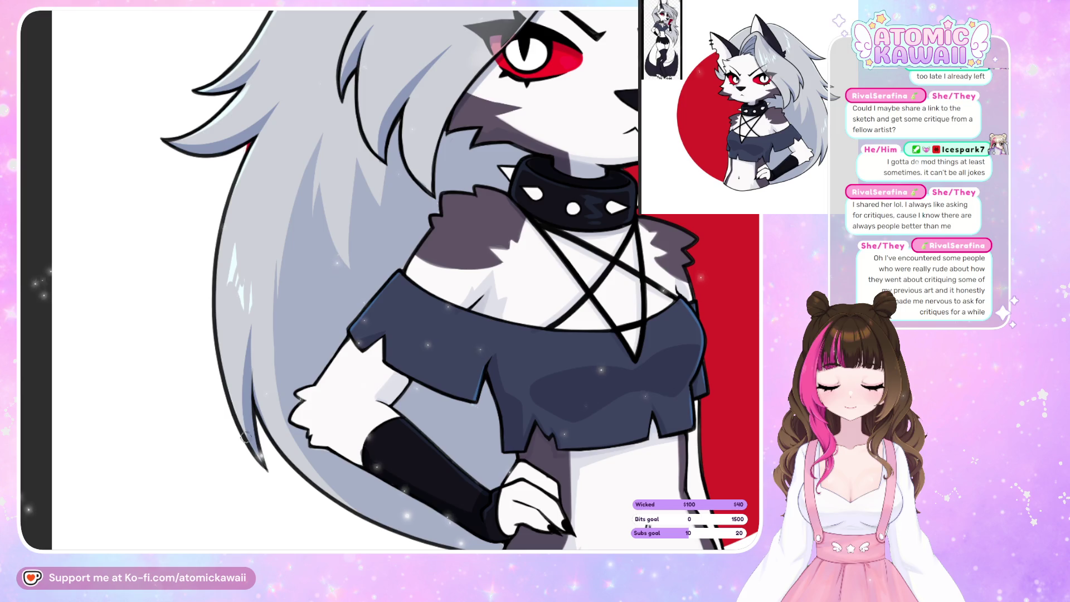
- Brush a light highlight along the inner edge of the gray hair outline
{"action": "left_click_drag", "start_coordinate": [220, 251], "coordinate": [253, 148]}
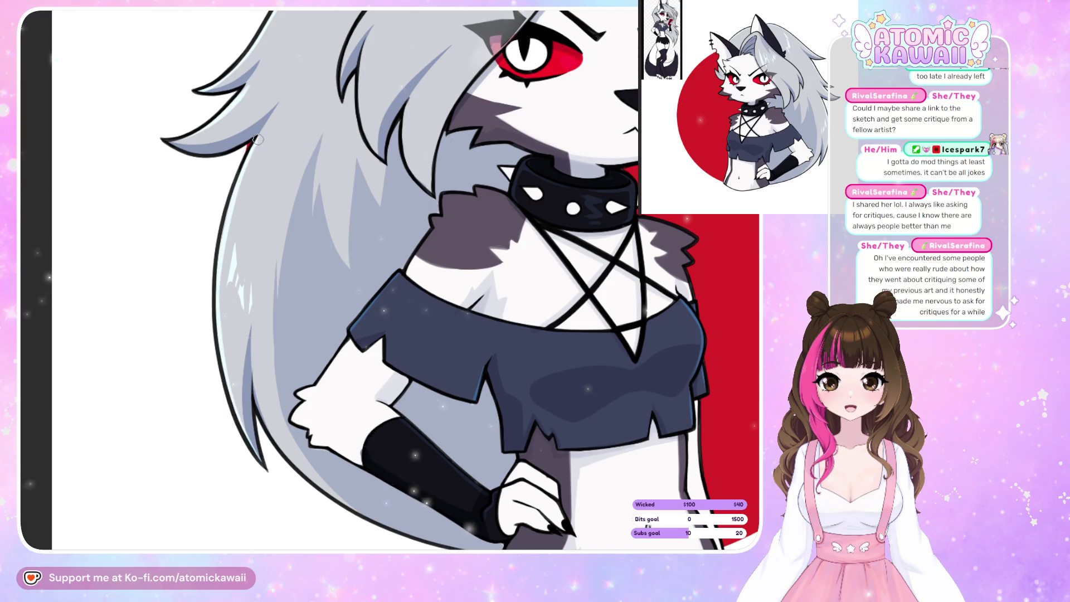
{"action": "key", "text": "h"}
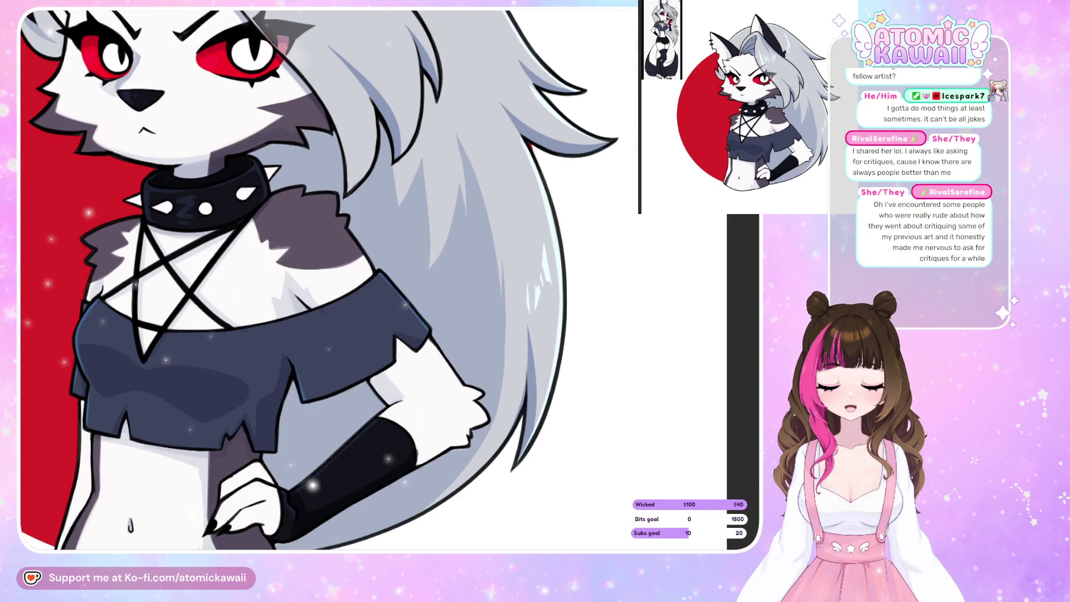
{"action": "scroll", "coordinate": [416, 359], "scroll_direction": "down", "scroll_amount": 3}
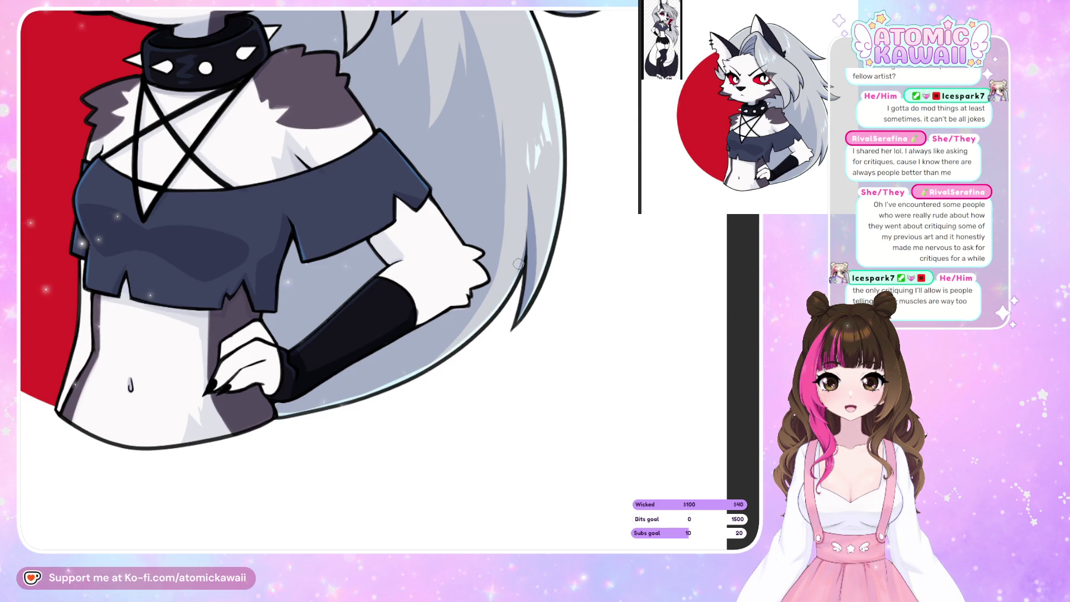
{"action": "scroll", "coordinate": [518, 264], "scroll_direction": "down", "scroll_amount": 5}
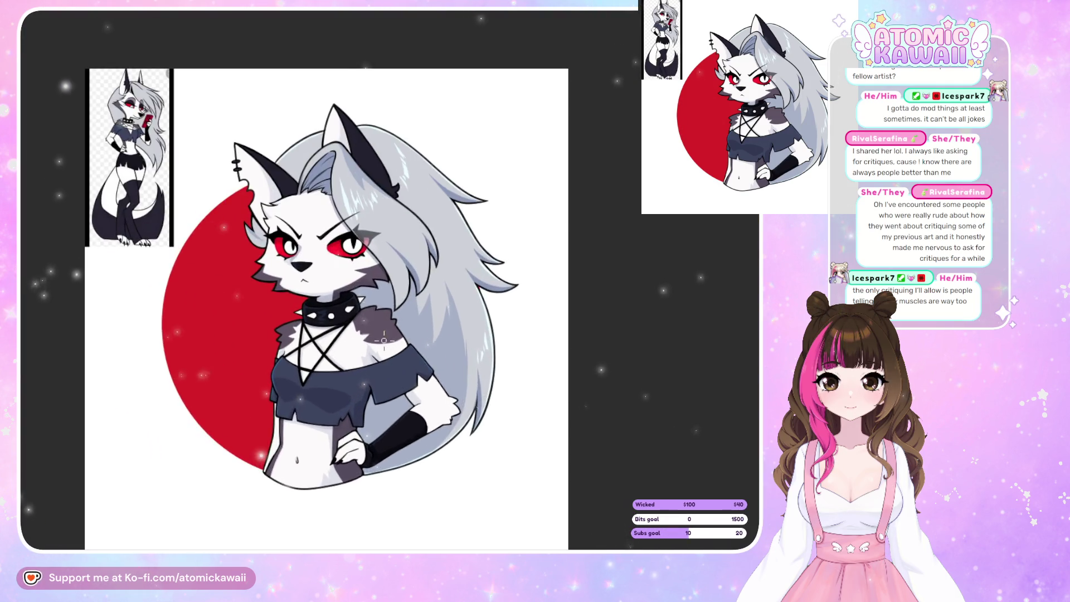
{"action": "scroll", "coordinate": [384, 340], "scroll_direction": "up", "scroll_amount": 5}
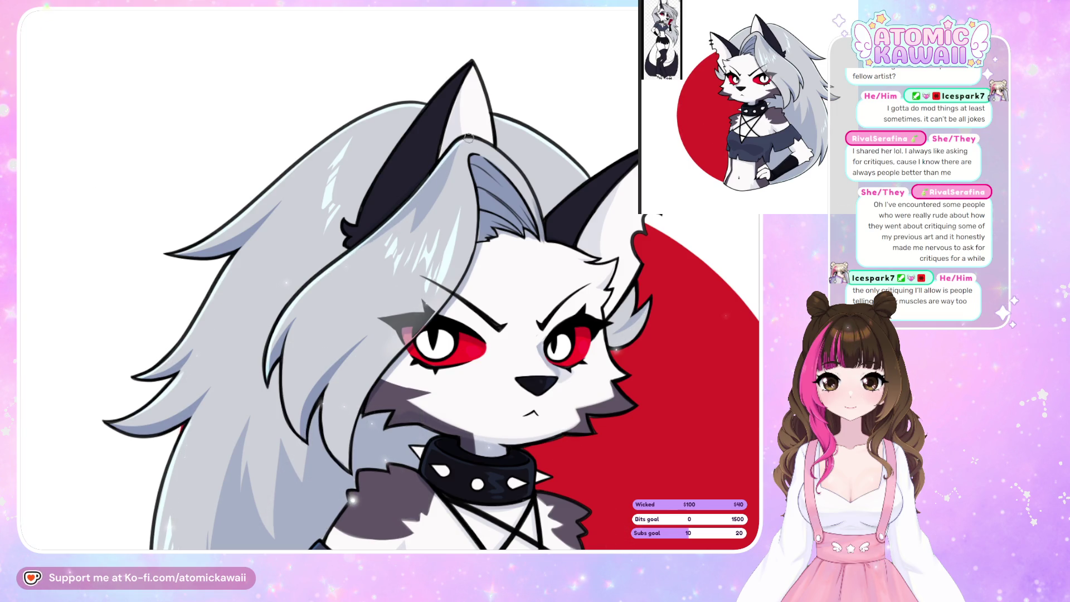
{"action": "key", "text": "h"}
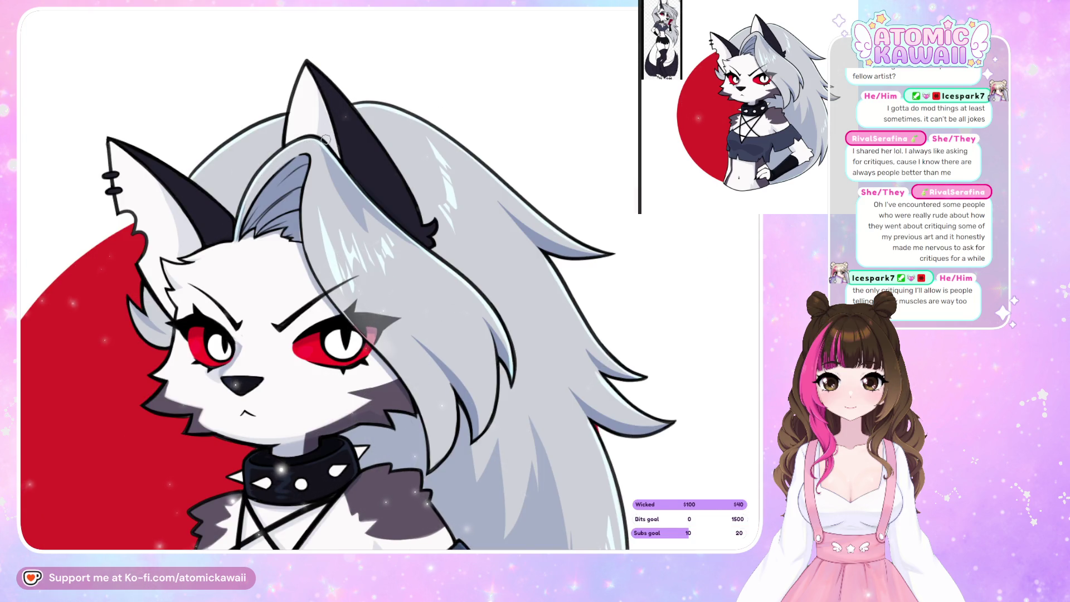
{"action": "key", "text": "h"}
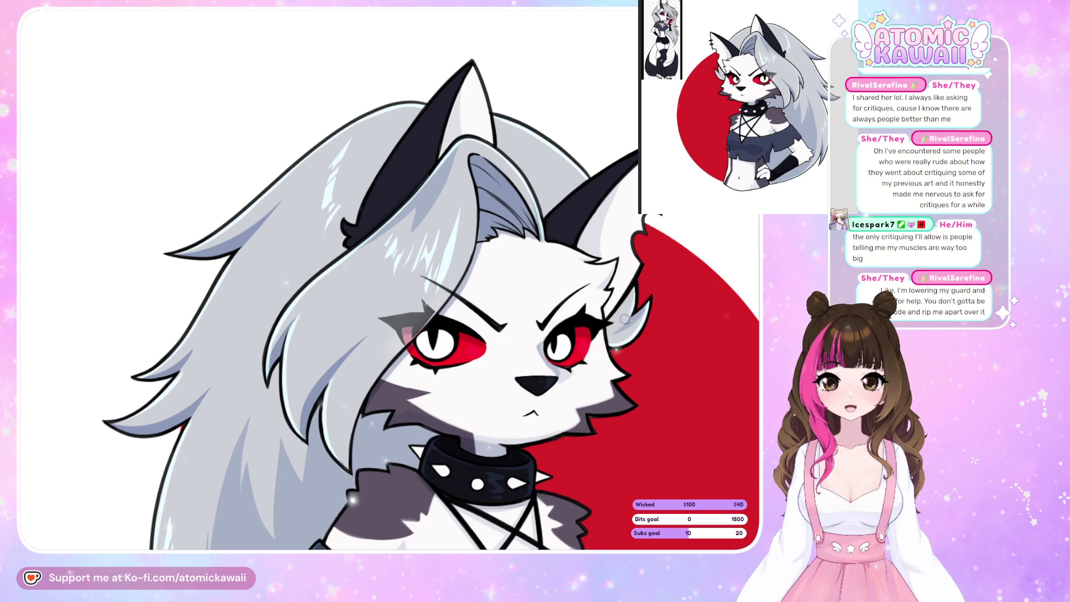
{"action": "scroll", "coordinate": [627, 318], "scroll_direction": "down", "scroll_amount": 5}
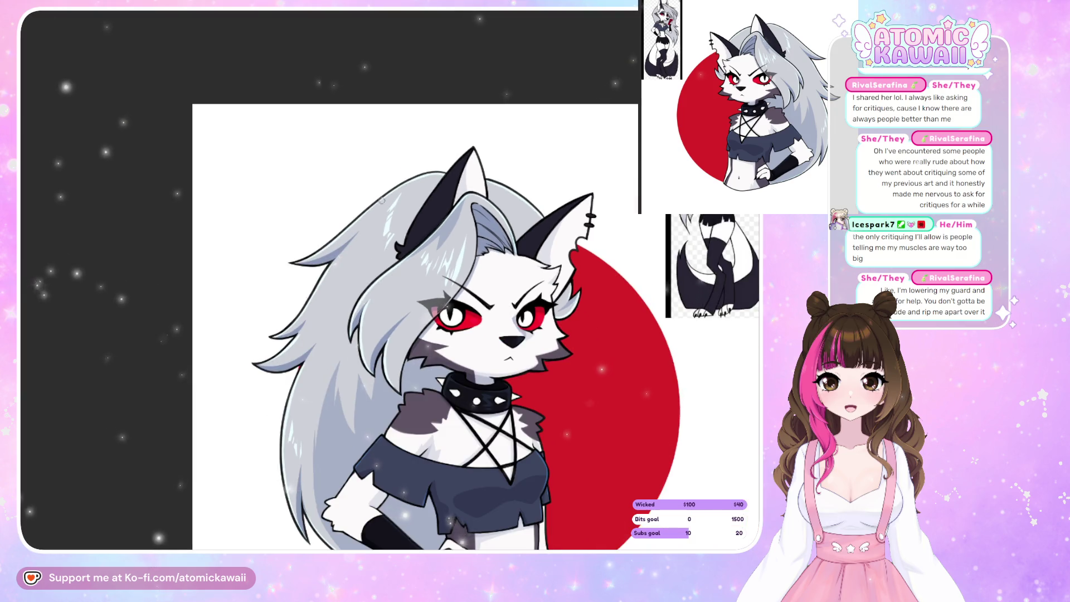
- Zoom in and out to review the bust, then hide the reference images with Tab
{"action": "scroll", "coordinate": [439, 215], "scroll_direction": "up", "scroll_amount": 5}
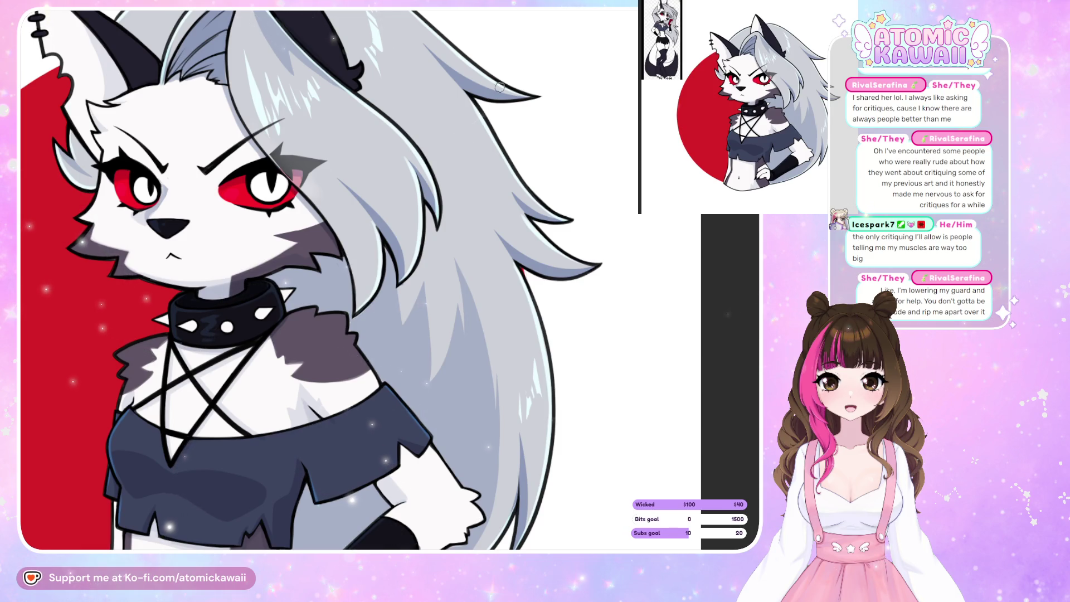
{"action": "scroll", "coordinate": [456, 153], "scroll_direction": "down", "scroll_amount": 4}
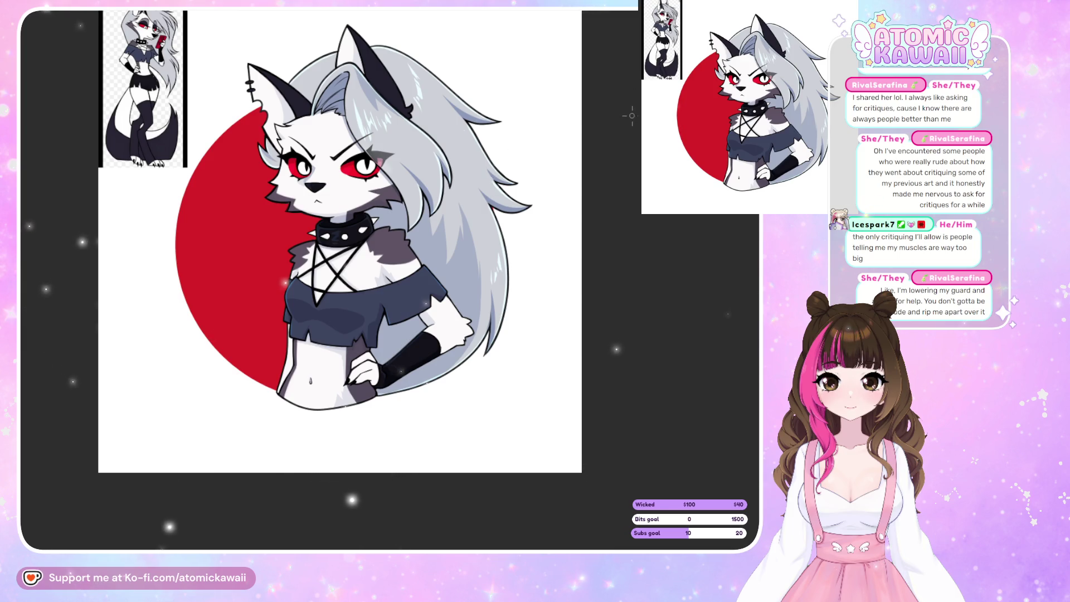
{"action": "scroll", "coordinate": [632, 162], "scroll_direction": "down", "scroll_amount": 2}
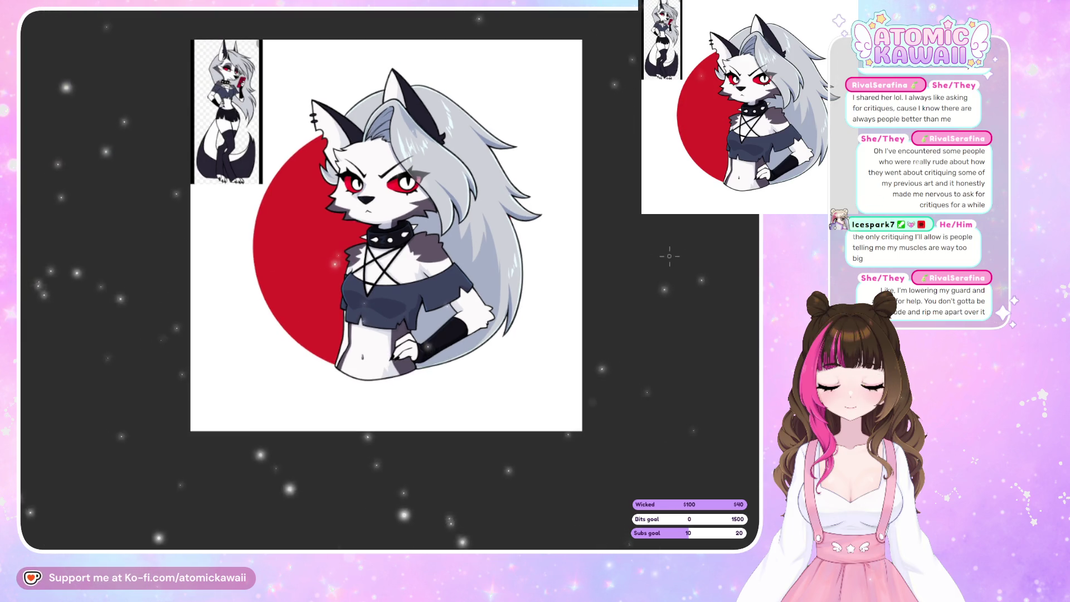
{"action": "scroll", "coordinate": [636, 209], "scroll_direction": "up", "scroll_amount": 2}
{"action": "scroll", "coordinate": [636, 209], "scroll_direction": "down", "scroll_amount": 3}
{"action": "scroll", "coordinate": [411, 140], "scroll_direction": "up", "scroll_amount": 3}
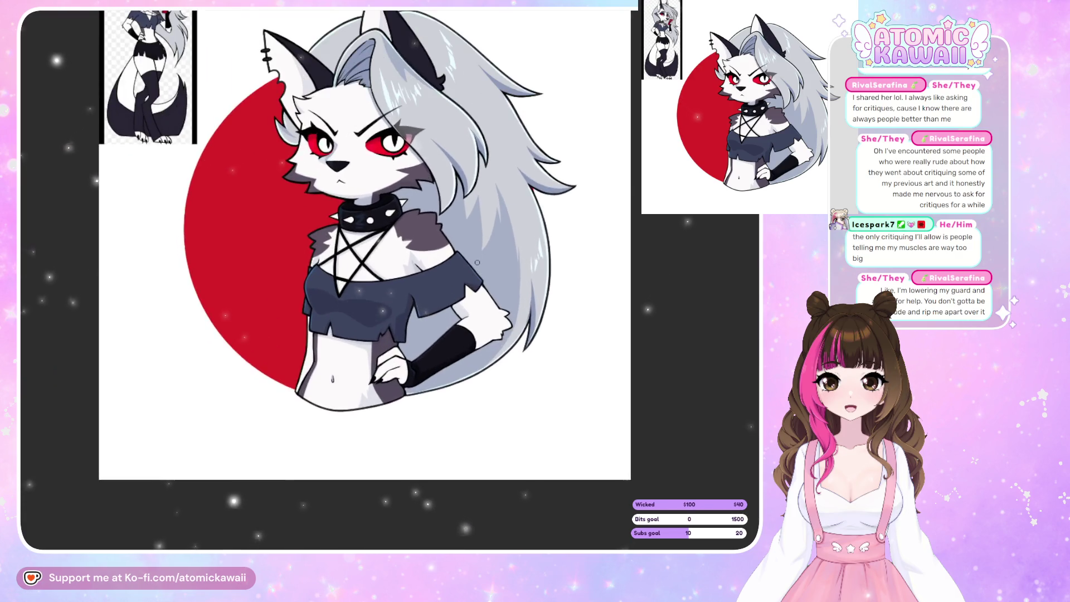
{"action": "scroll", "coordinate": [411, 141], "scroll_direction": "up", "scroll_amount": 3}
{"action": "scroll", "coordinate": [343, 173], "scroll_direction": "down", "scroll_amount": 2}
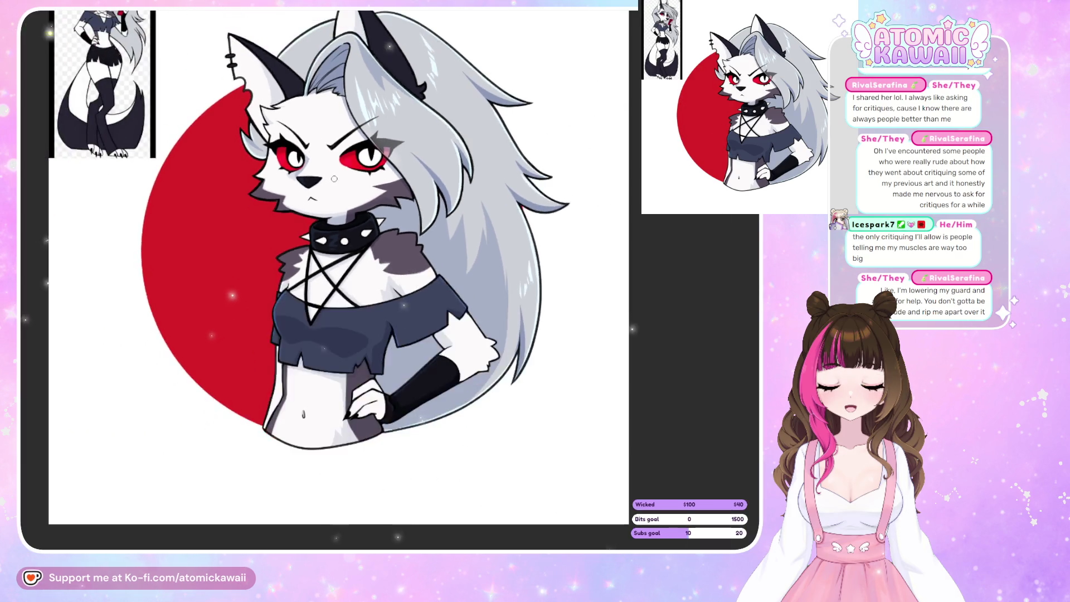
{"action": "scroll", "coordinate": [343, 173], "scroll_direction": "down", "scroll_amount": 1}
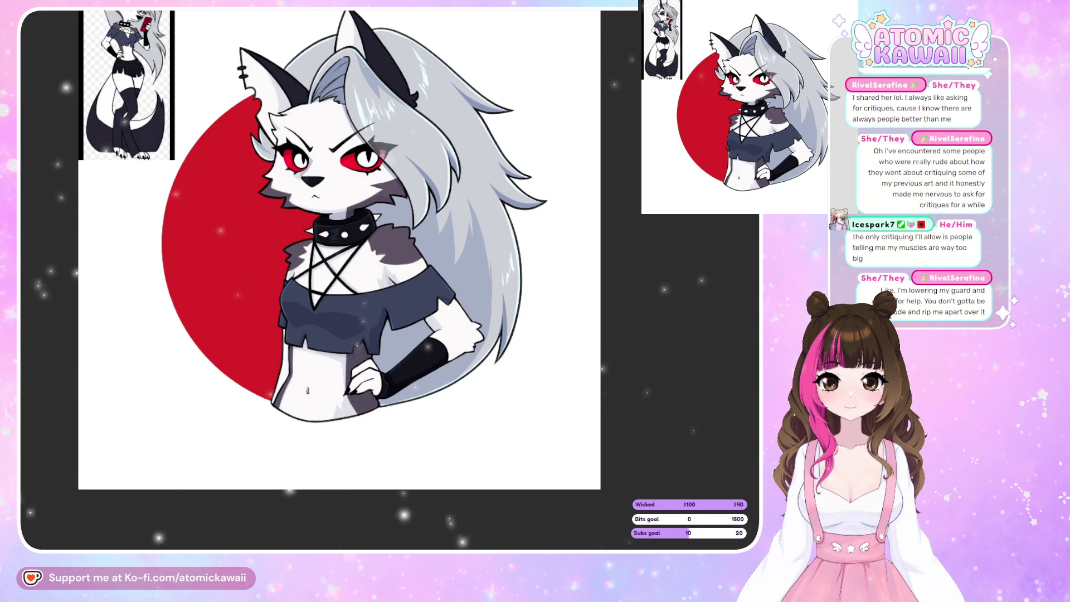
{"action": "scroll", "coordinate": [457, 477], "scroll_direction": "down", "scroll_amount": 2}
{"action": "scroll", "coordinate": [289, 318], "scroll_direction": "up", "scroll_amount": 4}
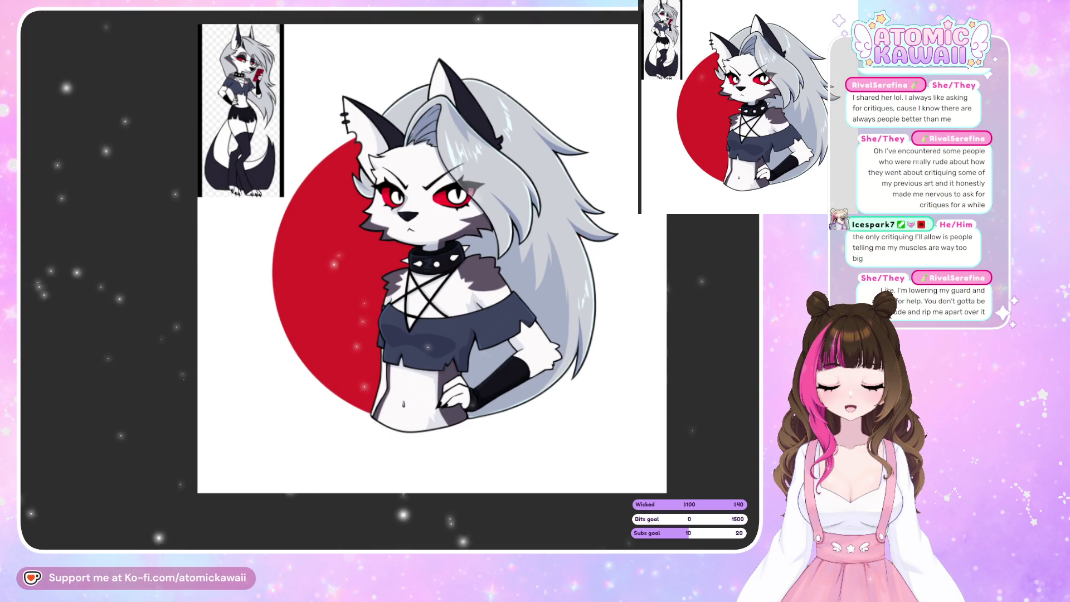
{"action": "key", "text": "Tab"}
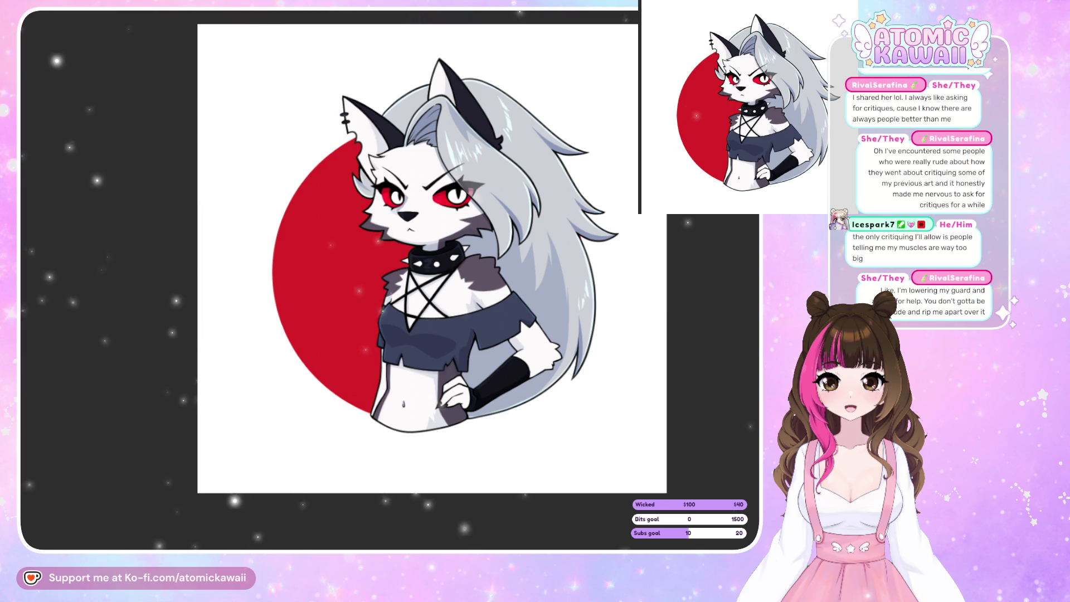
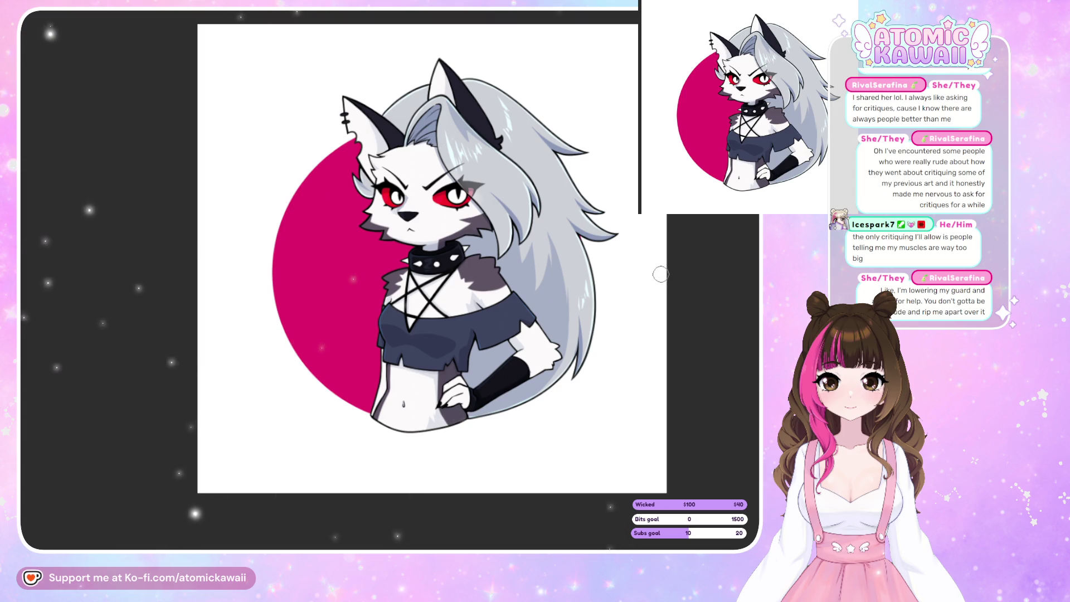
- Stamp trial cyan stars on the left of the pink circle, undoing the extras
{"action": "left_click", "coordinate": [324, 188]}
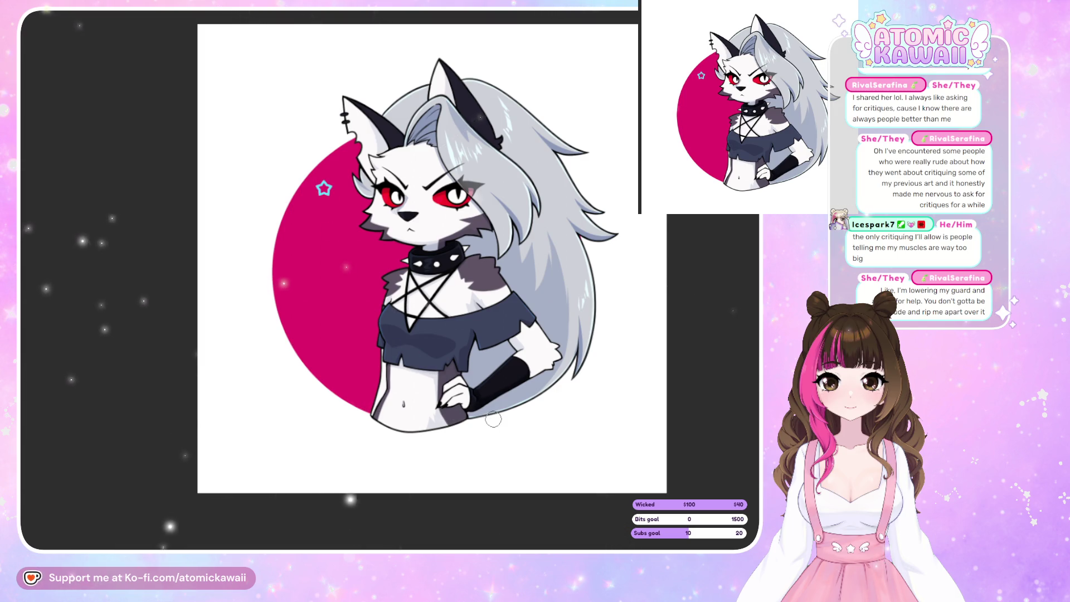
{"action": "key", "text": "ctrl+z"}
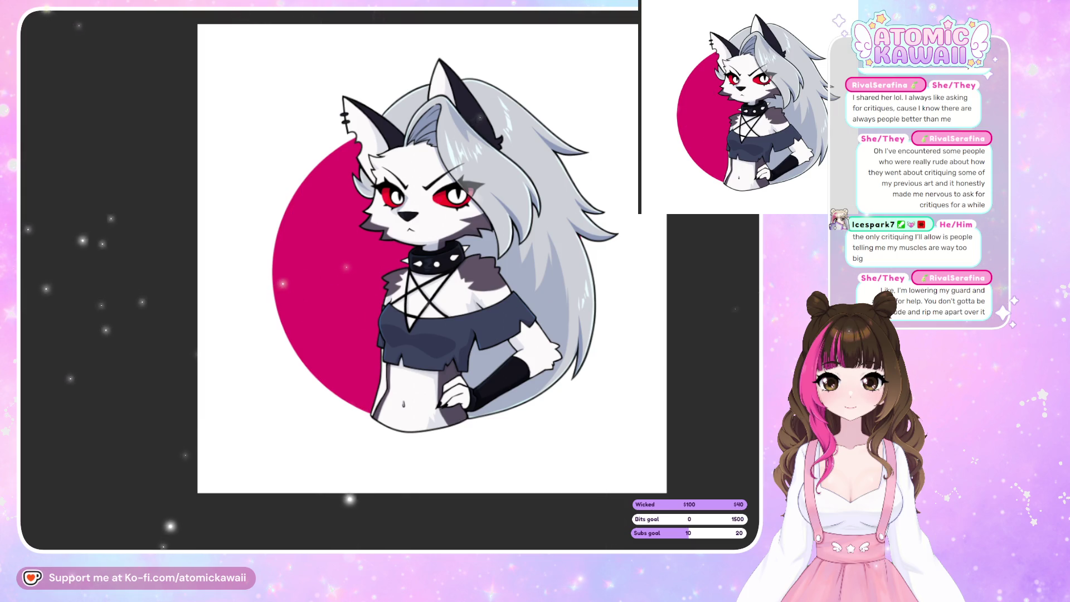
{"action": "left_click", "coordinate": [306, 257]}
{"action": "left_click", "coordinate": [362, 268]}
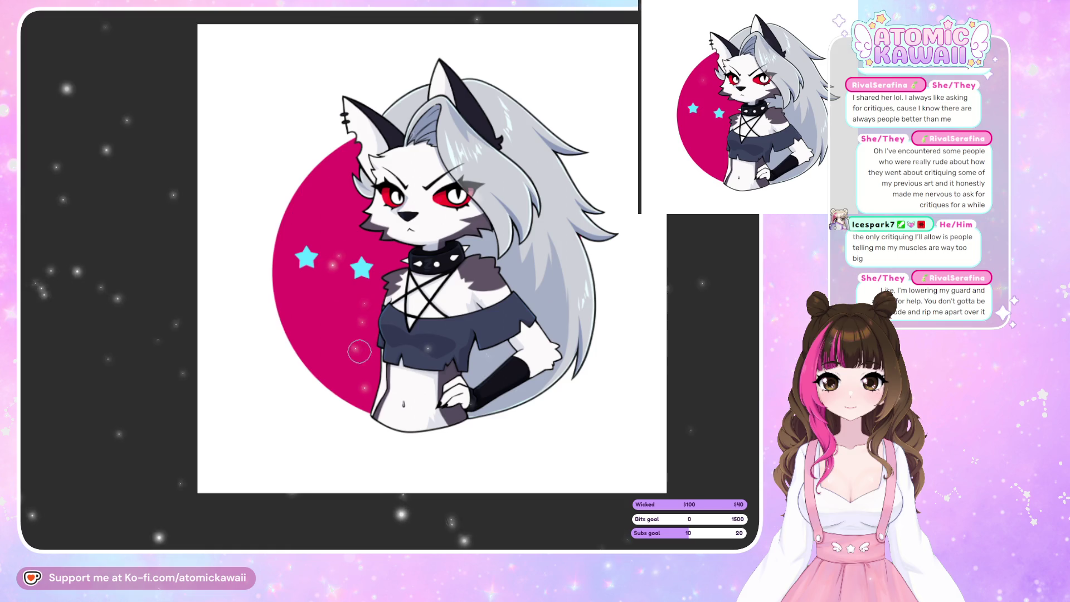
{"action": "left_click", "coordinate": [352, 358]}
{"action": "key", "text": "ctrl+z"}
{"action": "key", "text": "ctrl+z"}
- Stamp stars and two crescent moons around the circle, undoing and redoing to compare
{"action": "key", "text": "ctrl+z"}
{"action": "left_click", "coordinate": [334, 179]}
{"action": "left_click", "coordinate": [317, 254]}
{"action": "left_click", "coordinate": [335, 329]}
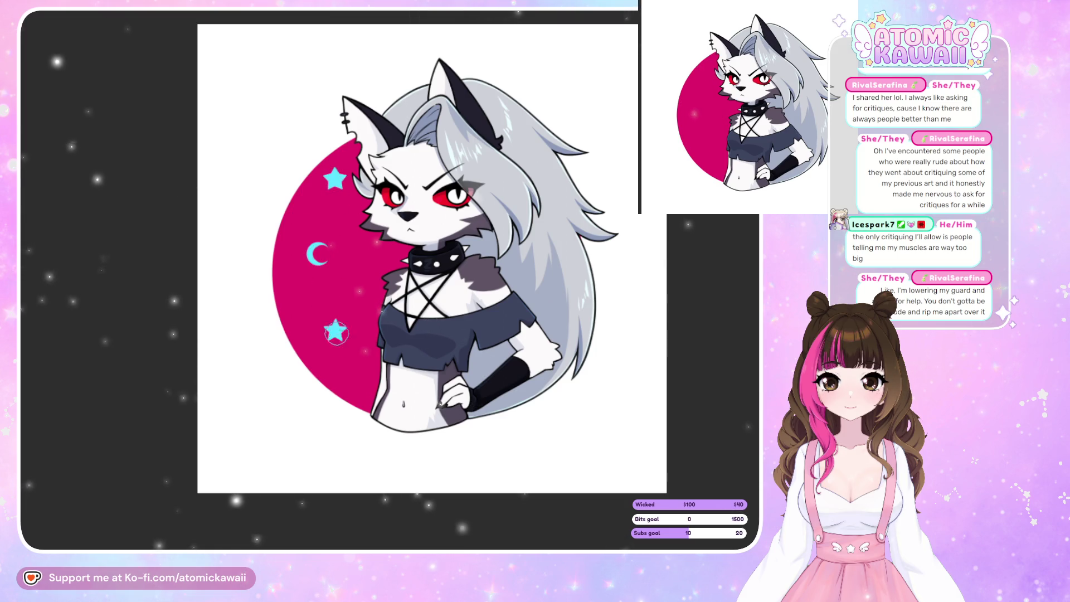
{"action": "left_click", "coordinate": [366, 333]}
{"action": "left_click", "coordinate": [379, 255]}
{"action": "key", "text": "ctrl+z"}
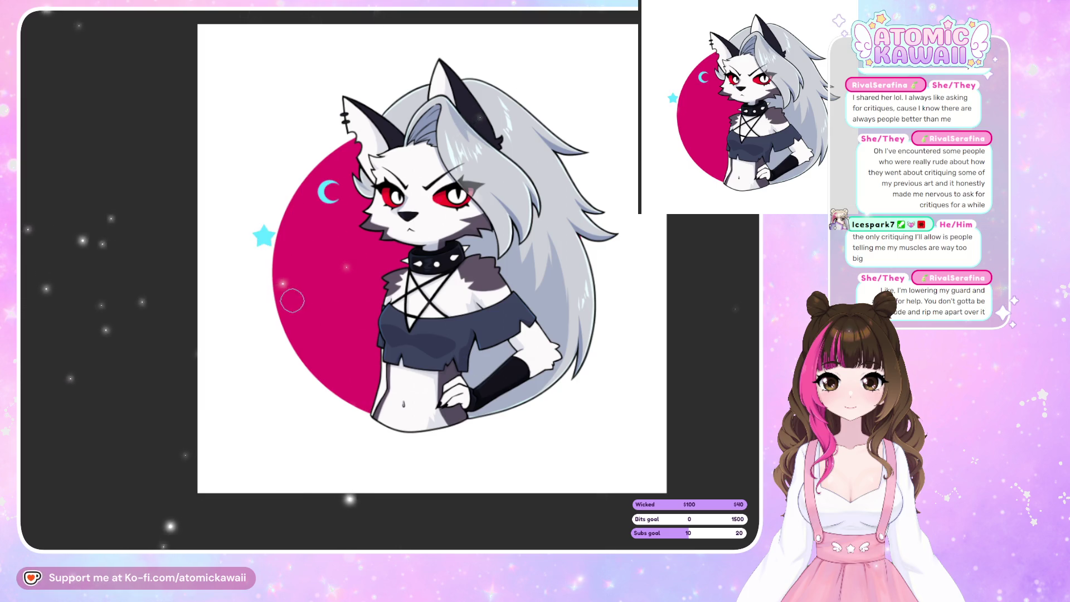
{"action": "key", "text": "ctrl+y"}
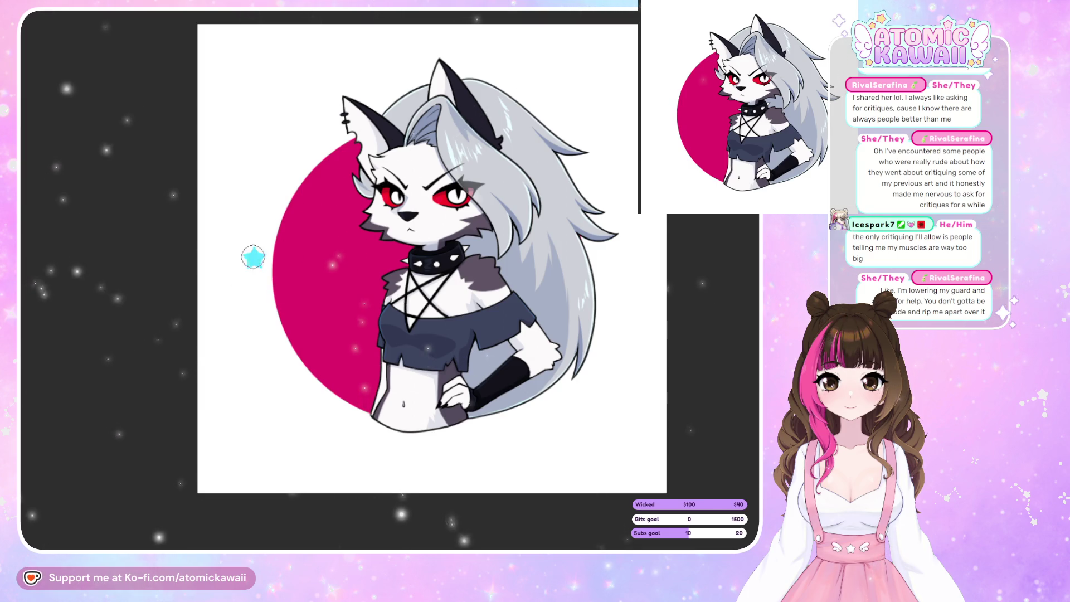
{"action": "key", "text": "ctrl+y"}
{"action": "key", "text": "ctrl+y"}
{"action": "key", "text": "ctrl+y"}
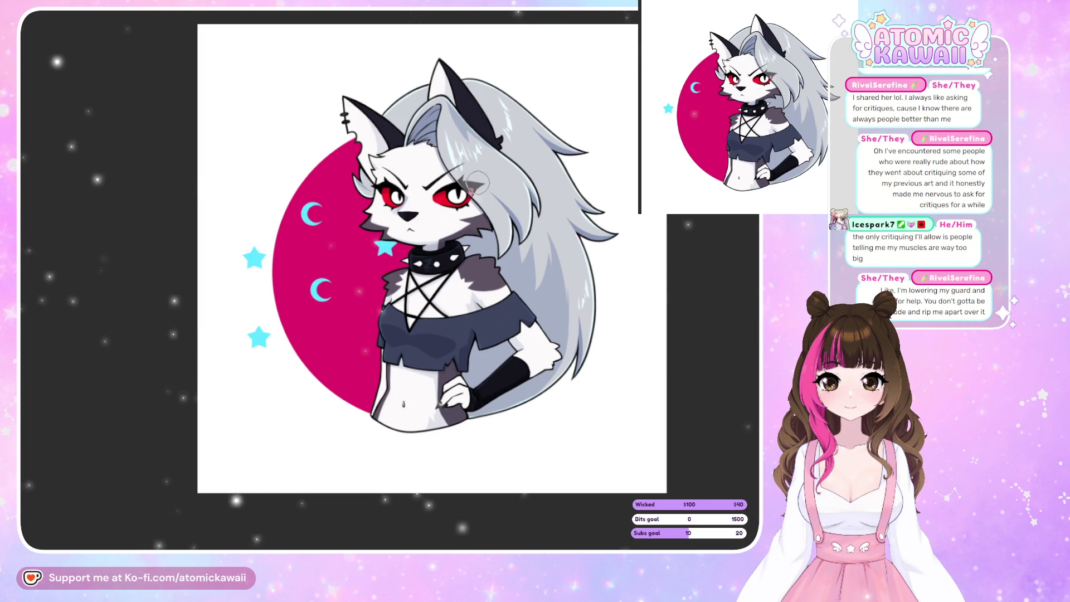
{"action": "key", "text": "ctrl+y"}
{"action": "key", "text": "ctrl+y"}
{"action": "key", "text": "ctrl+y"}
{"action": "key", "text": "ctrl+y"}
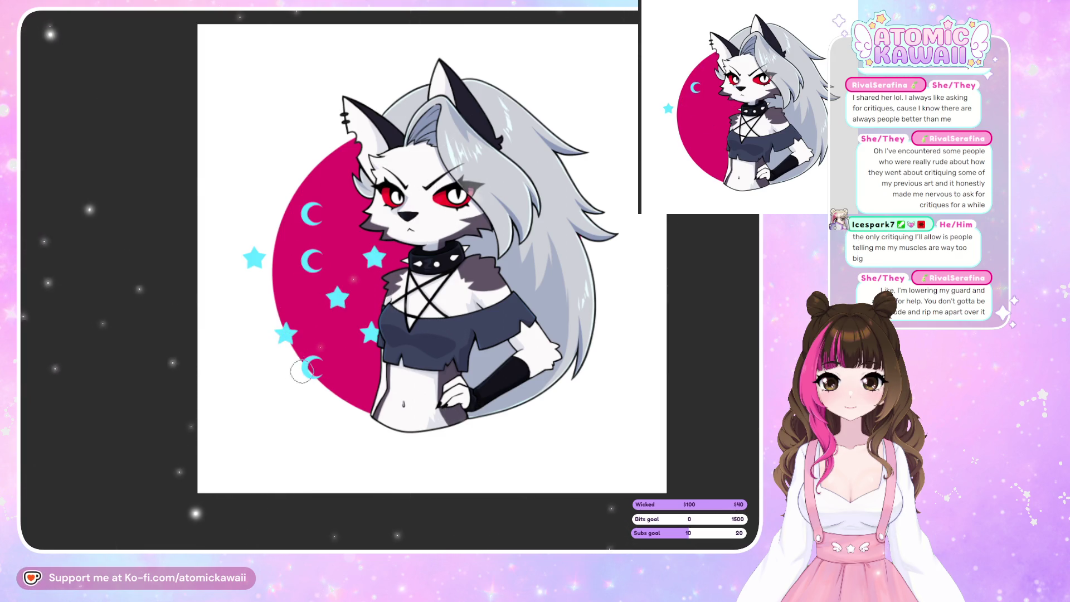
{"action": "key", "text": "ctrl+z"}
{"action": "key", "text": "ctrl+z"}
{"action": "key", "text": "ctrl+z"}
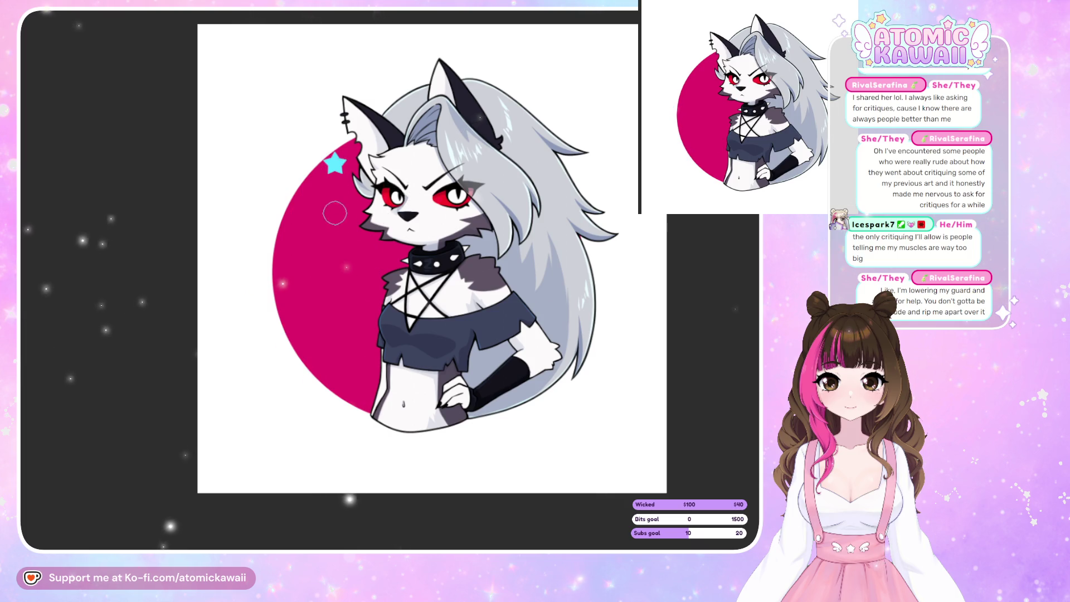
- Stamp a column of stars and a moon down the circle's left, then delete them all
{"action": "left_click", "coordinate": [332, 319]}
{"action": "left_click", "coordinate": [334, 396]}
{"action": "left_click", "coordinate": [381, 284]}
{"action": "left_click", "coordinate": [376, 362]}
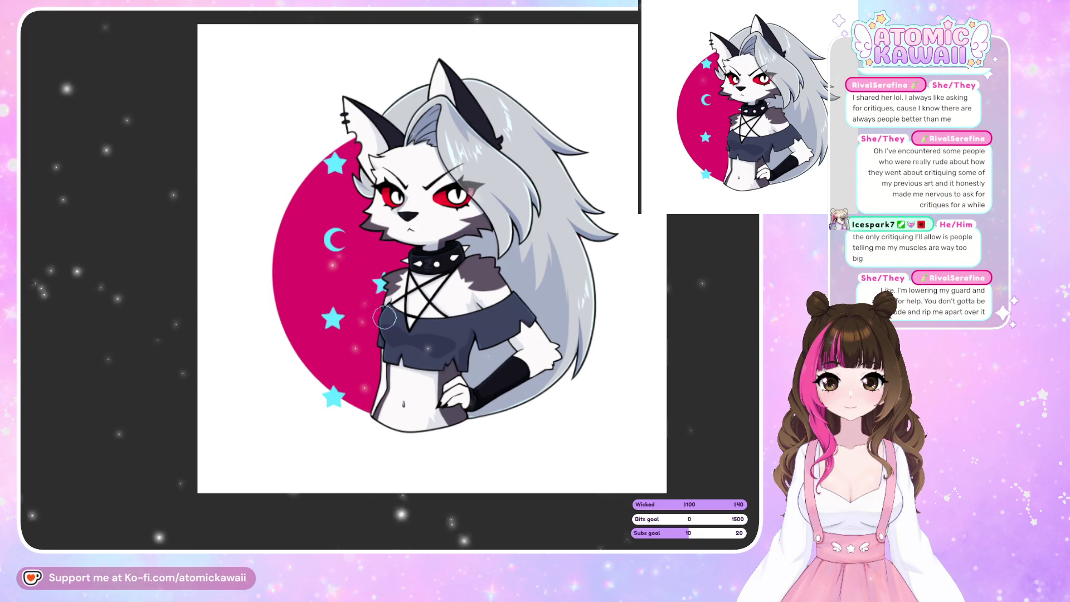
{"action": "left_click", "coordinate": [386, 438]}
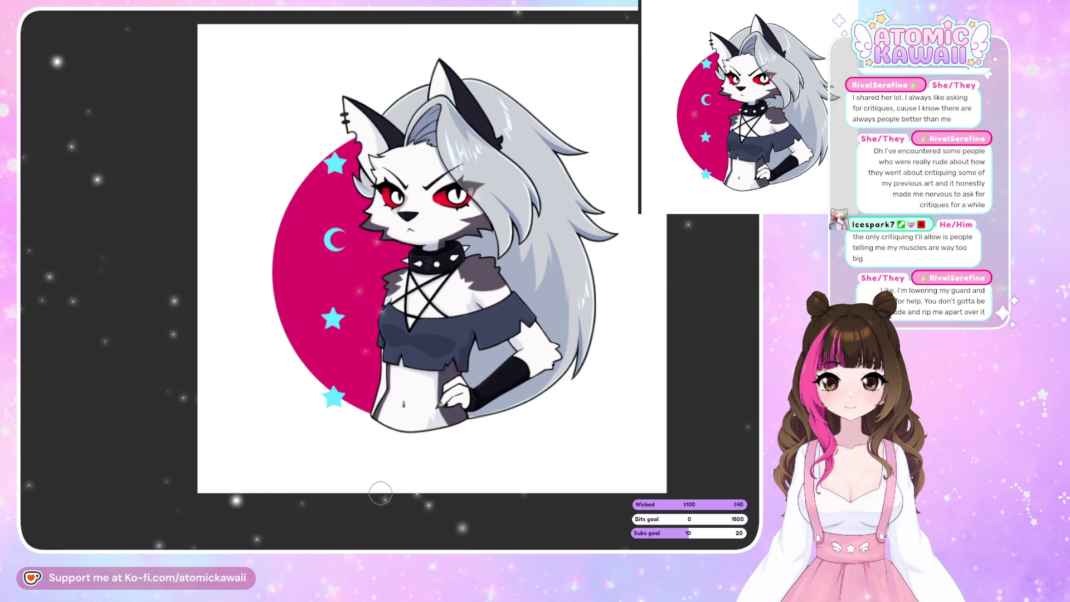
{"action": "key", "text": "Delete"}
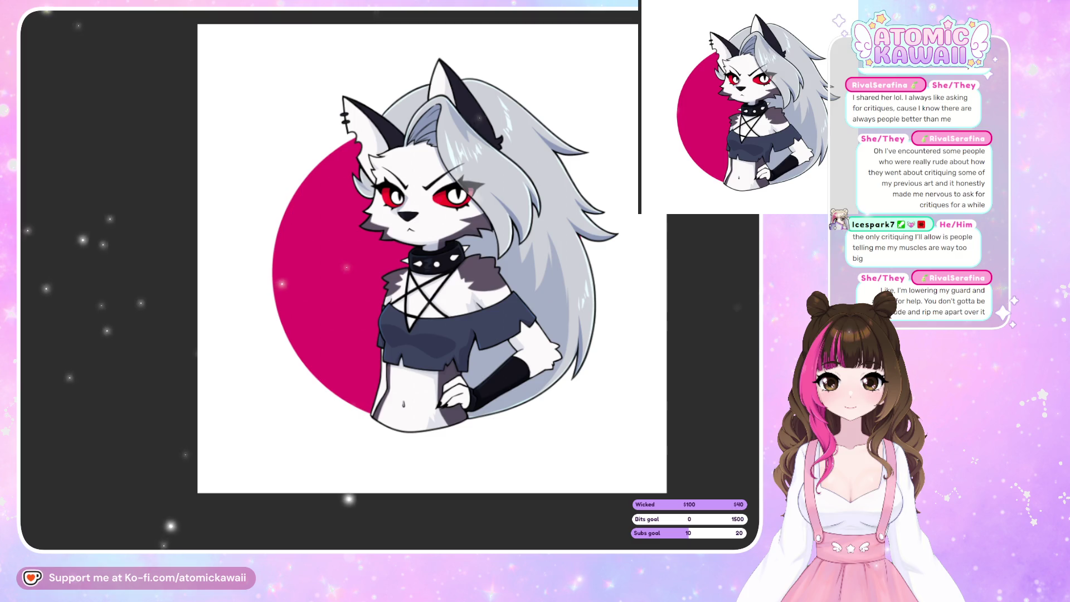
- Try small cyan stars beside the face and near the top, then undo them all
{"action": "left_click", "coordinate": [346, 214]}
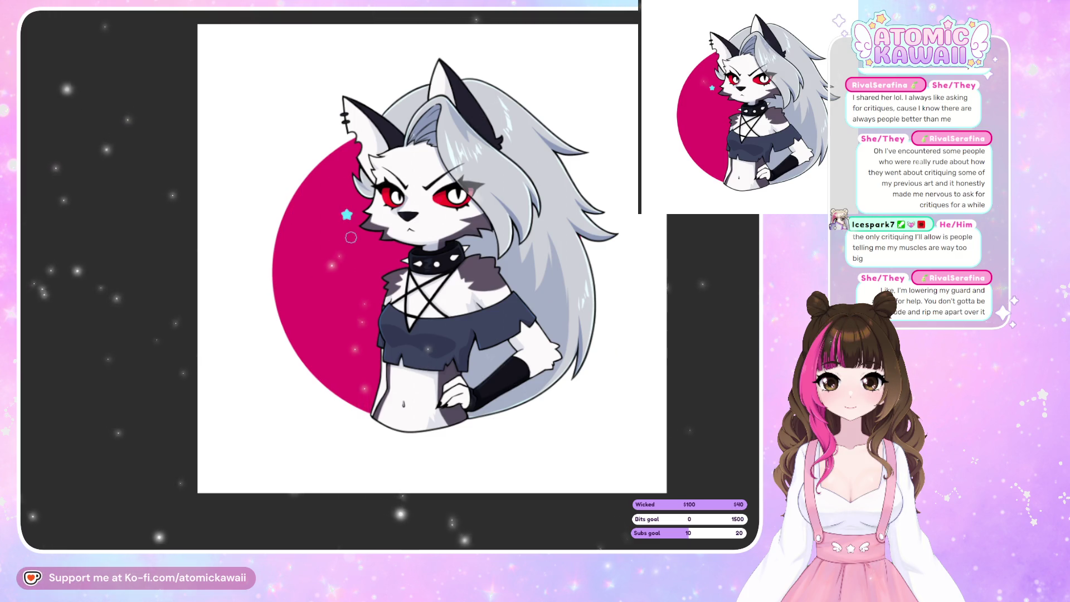
{"action": "key", "text": "ctrl+z"}
{"action": "left_click", "coordinate": [312, 199]}
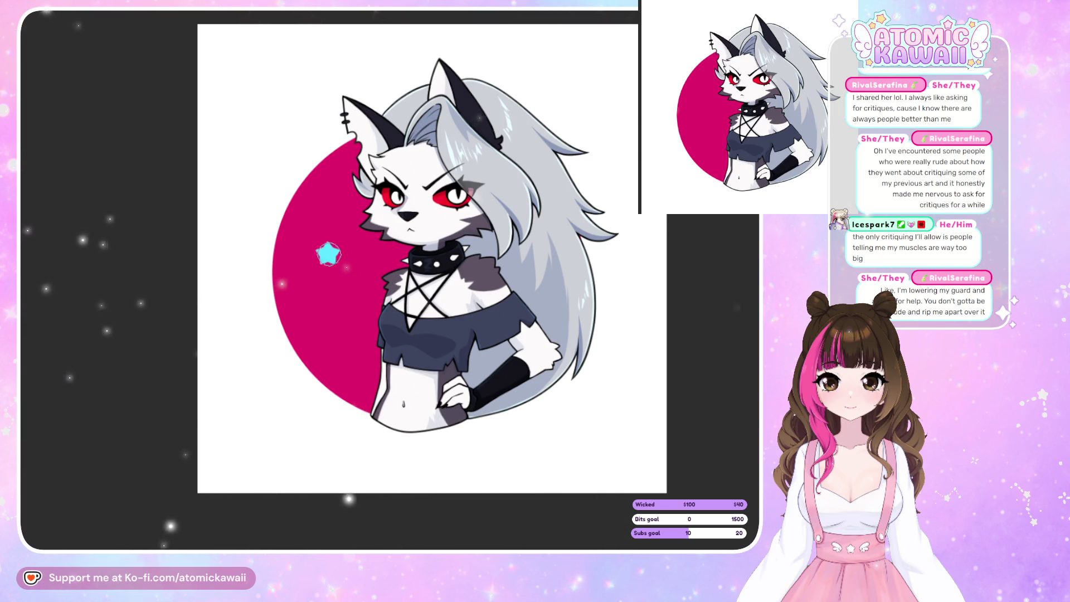
{"action": "left_click", "coordinate": [390, 258]}
{"action": "key", "text": "ctrl+z"}
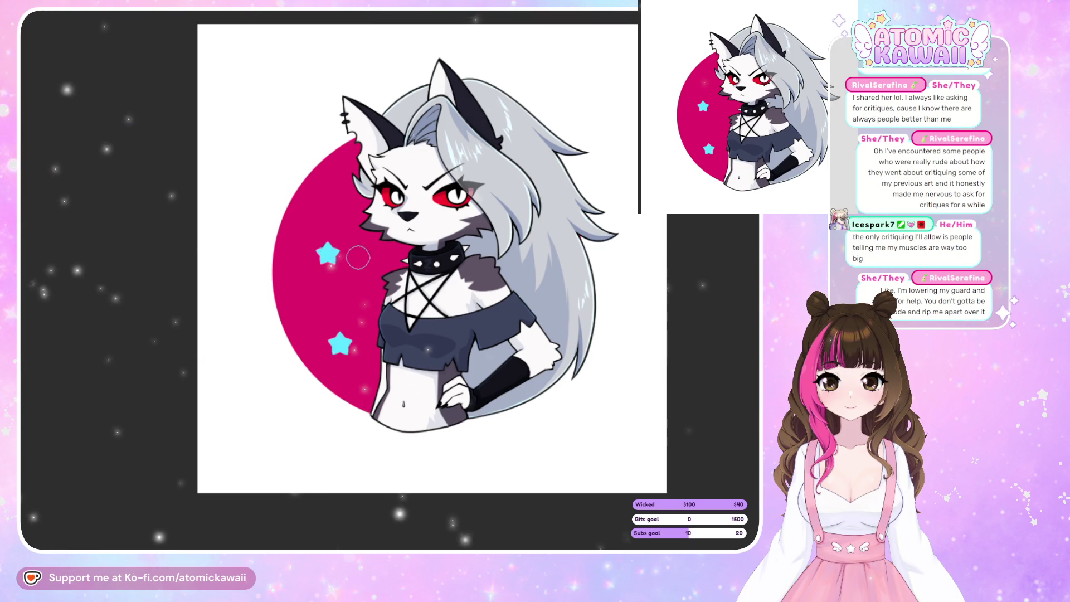
{"action": "key", "text": "ctrl+z"}
{"action": "left_click", "coordinate": [336, 170]}
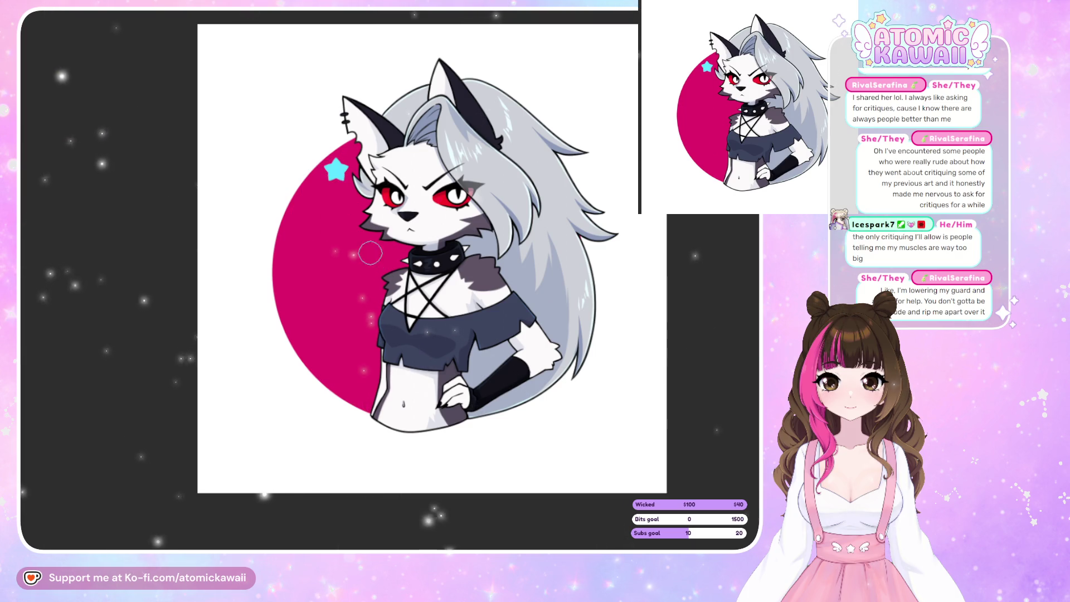
{"action": "left_click", "coordinate": [297, 303]}
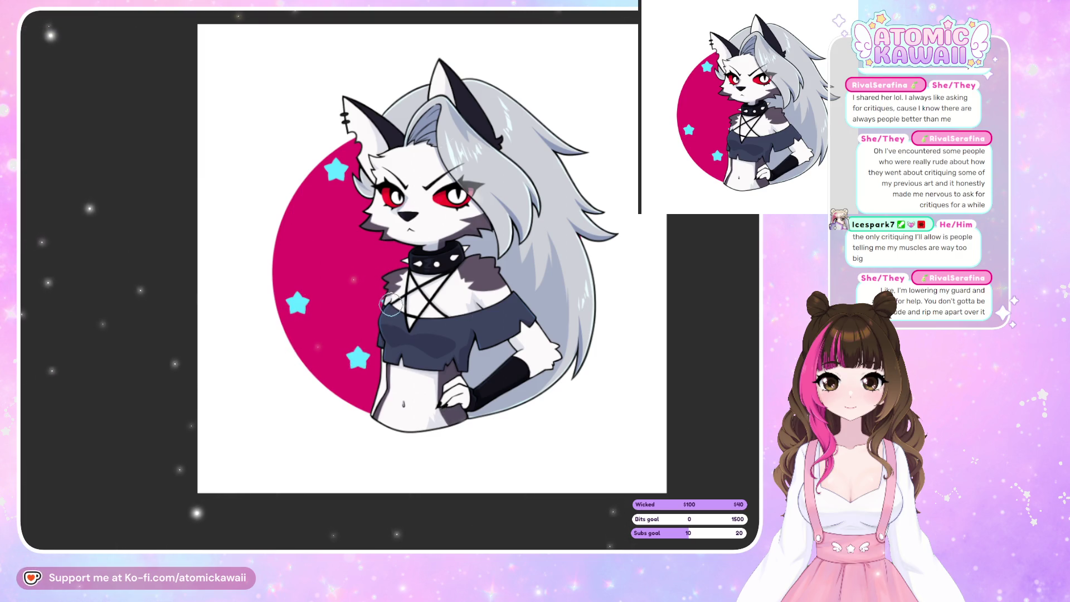
{"action": "key", "text": "ctrl+z"}
{"action": "key", "text": "ctrl+z"}
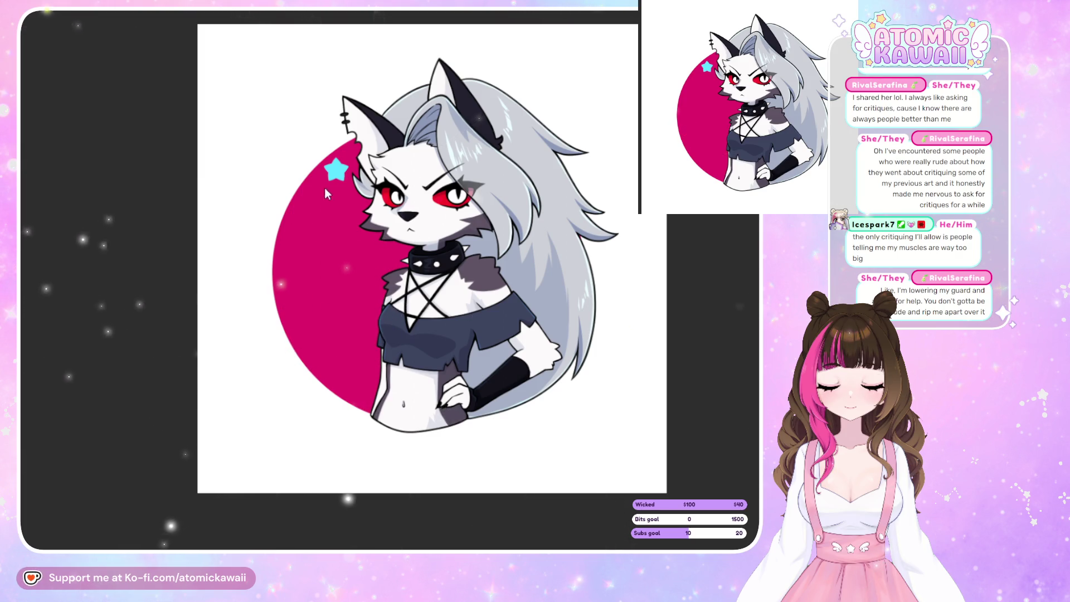
{"action": "key", "text": "ctrl+z"}
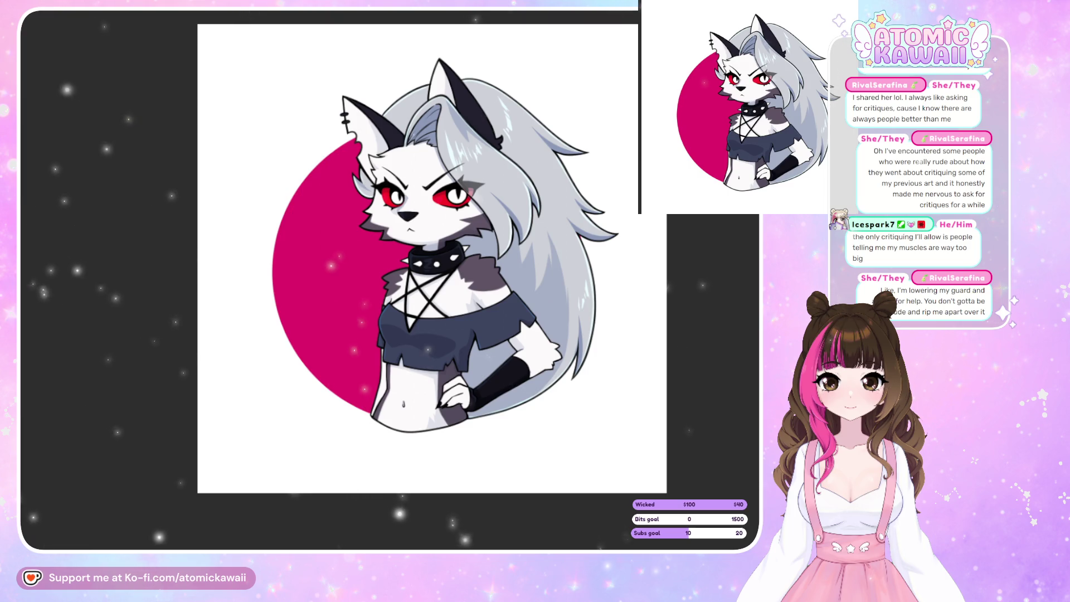
- Replace a large cyan star left of the head with a smaller one and add one by the crop top
{"action": "left_click", "coordinate": [305, 173]}
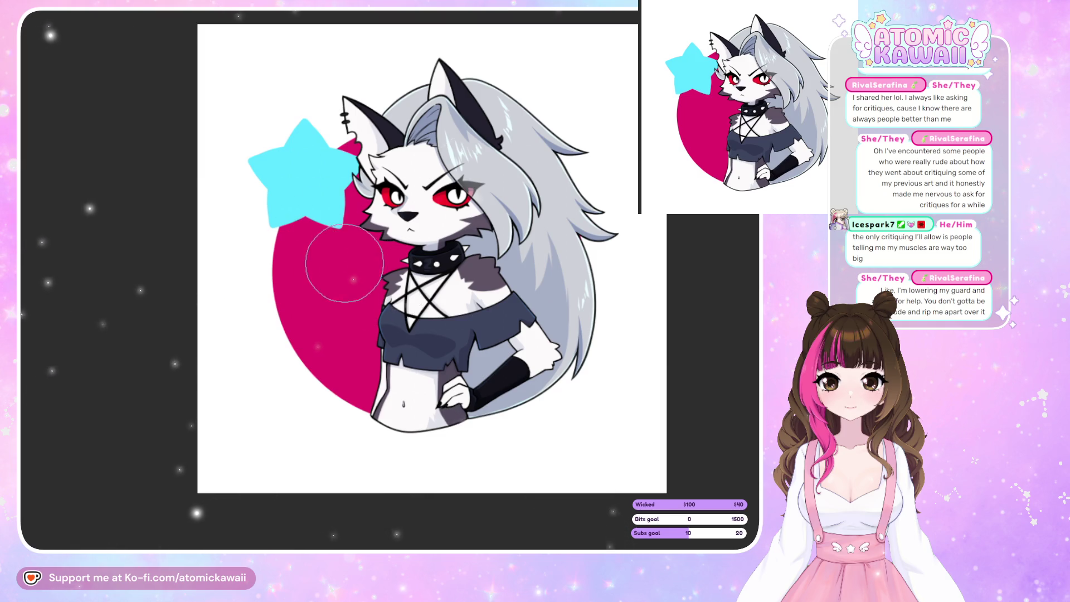
{"action": "key", "text": "ctrl+z"}
{"action": "left_click", "coordinate": [321, 179]}
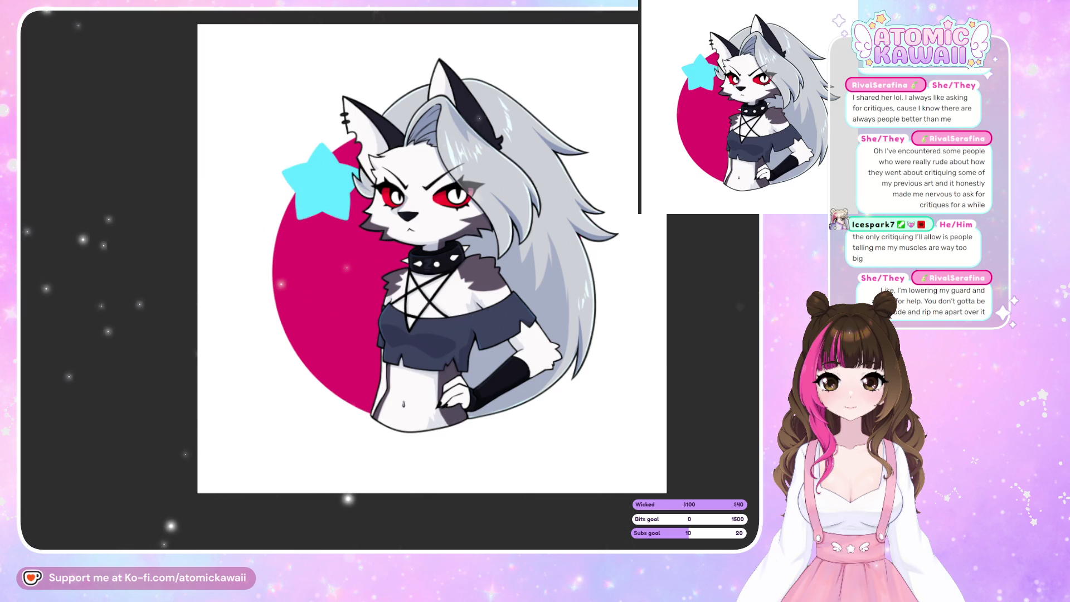
{"action": "key", "text": "ctrl+z"}
{"action": "left_click", "coordinate": [318, 174]}
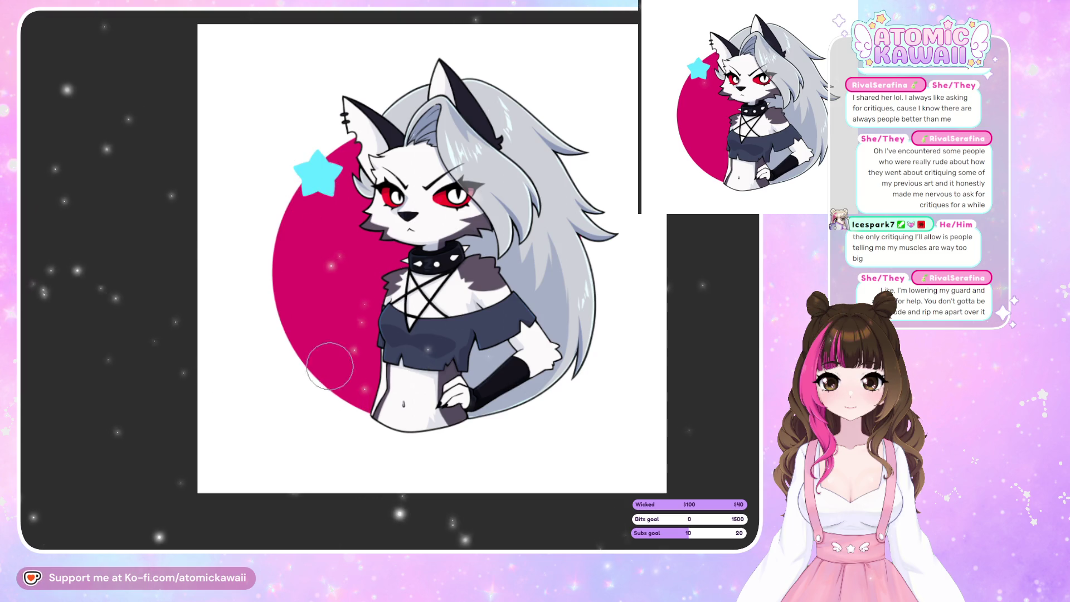
{"action": "left_click", "coordinate": [366, 336]}
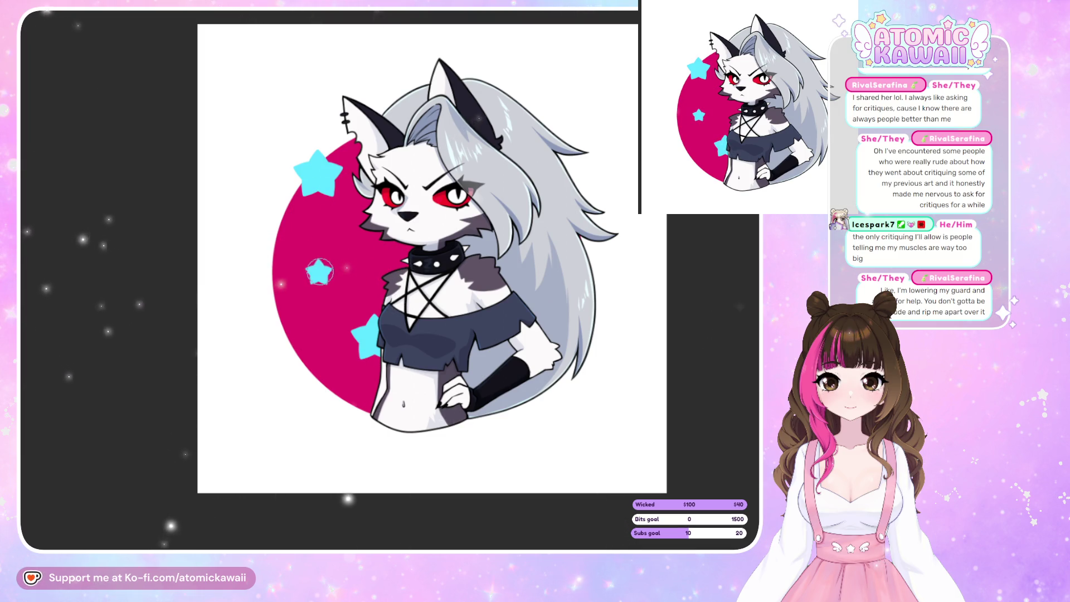
- Move the cyan stars around the collar, undo the lower ones, and restamp a smaller star
{"action": "left_click_drag", "start_coordinate": [319, 272], "coordinate": [304, 273]}
{"action": "left_click", "coordinate": [394, 250]}
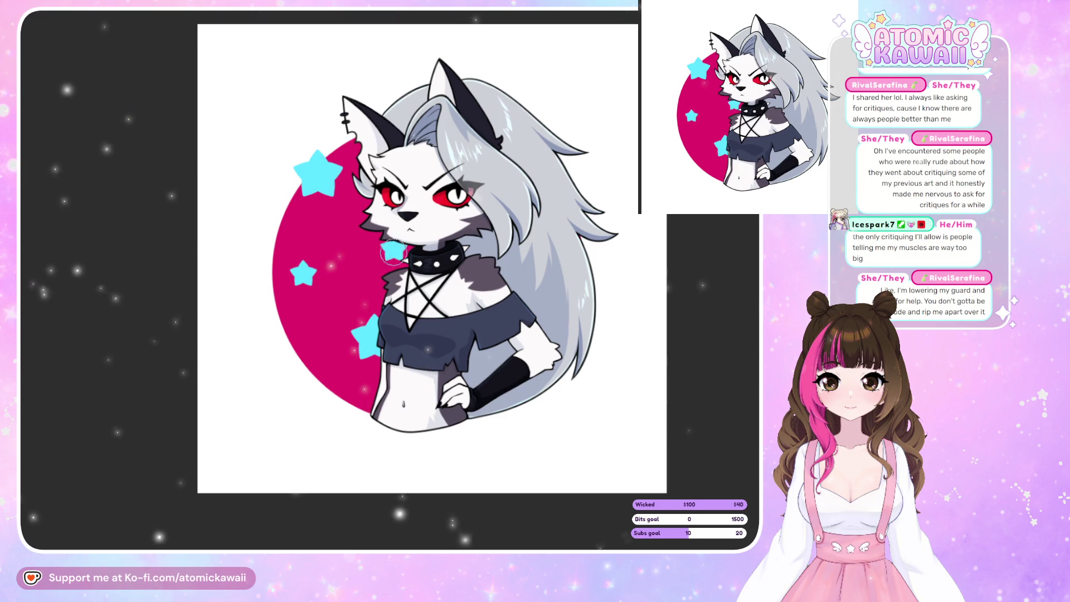
{"action": "left_click_drag", "start_coordinate": [374, 280], "coordinate": [368, 272]}
{"action": "left_click_drag", "start_coordinate": [316, 391], "coordinate": [349, 387]}
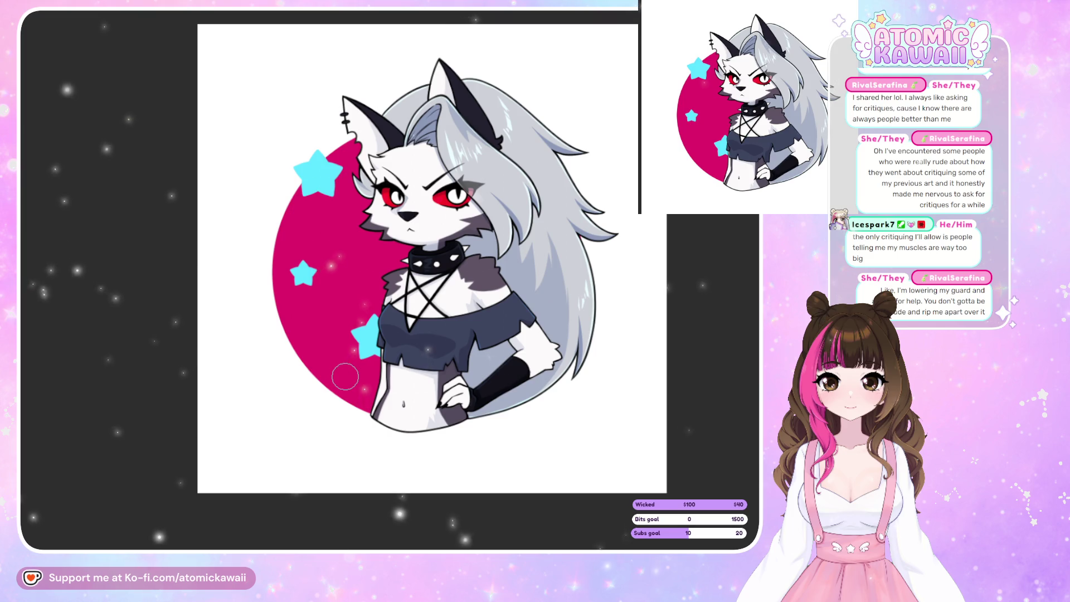
{"action": "key", "text": "ctrl+z"}
{"action": "key", "text": "ctrl+z"}
{"action": "key", "text": "ctrl+z"}
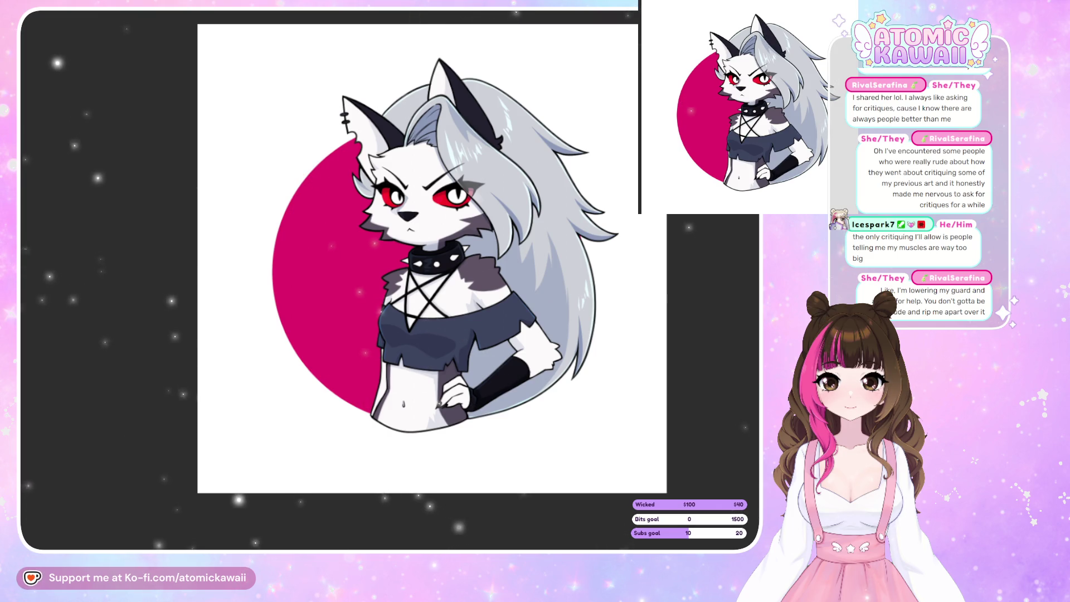
{"action": "left_click", "coordinate": [339, 233]}
- Stamp a second cyan star lower on the pink circle
{"action": "left_click", "coordinate": [344, 324]}
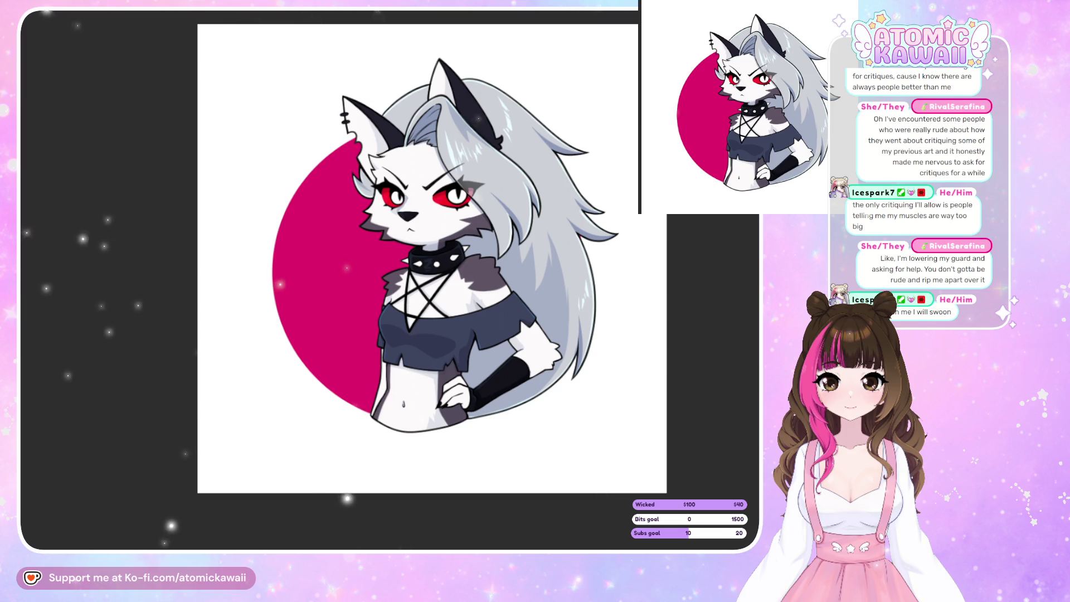
- Pick the 星冠5 sparkle star-ring brush from the Circular materials folder and test it on the canvas
{"action": "key", "text": "Tab"}
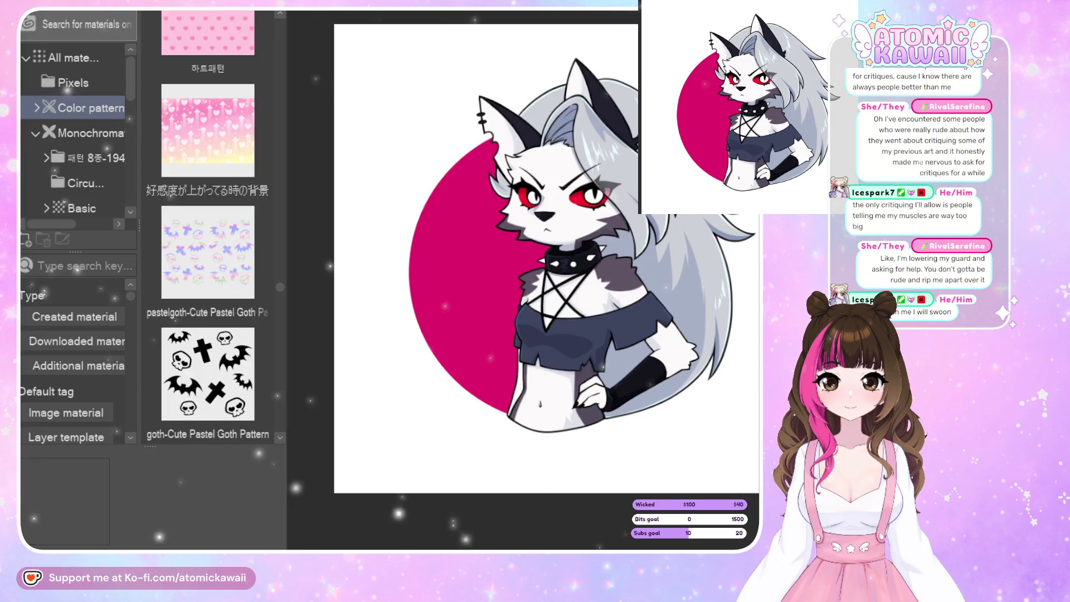
{"action": "left_click", "coordinate": [84, 182]}
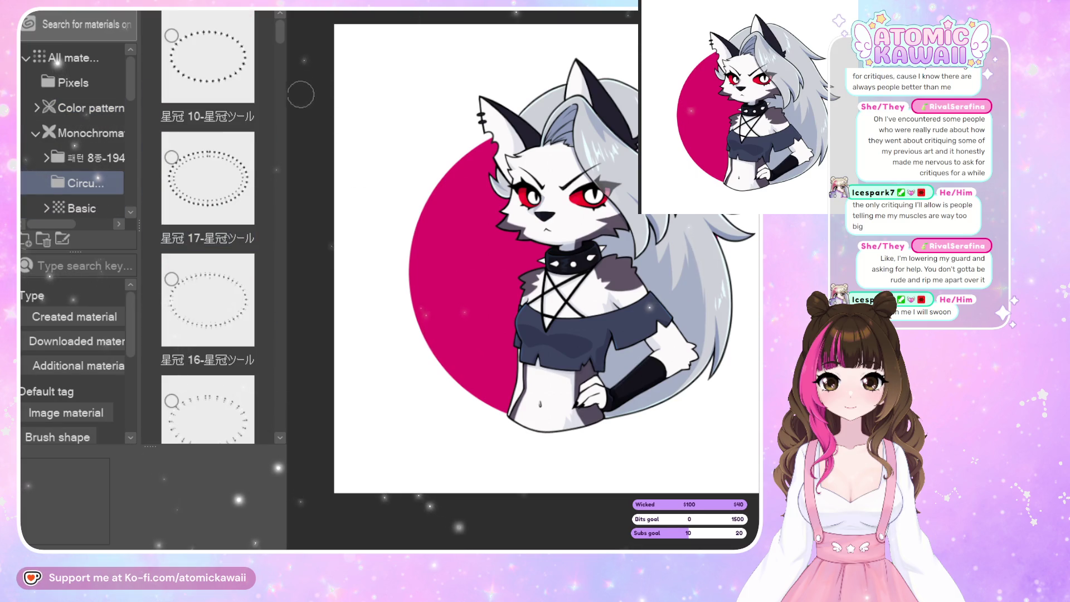
{"action": "left_click_drag", "start_coordinate": [279, 33], "coordinate": [284, 103]}
{"action": "left_click", "coordinate": [235, 262]}
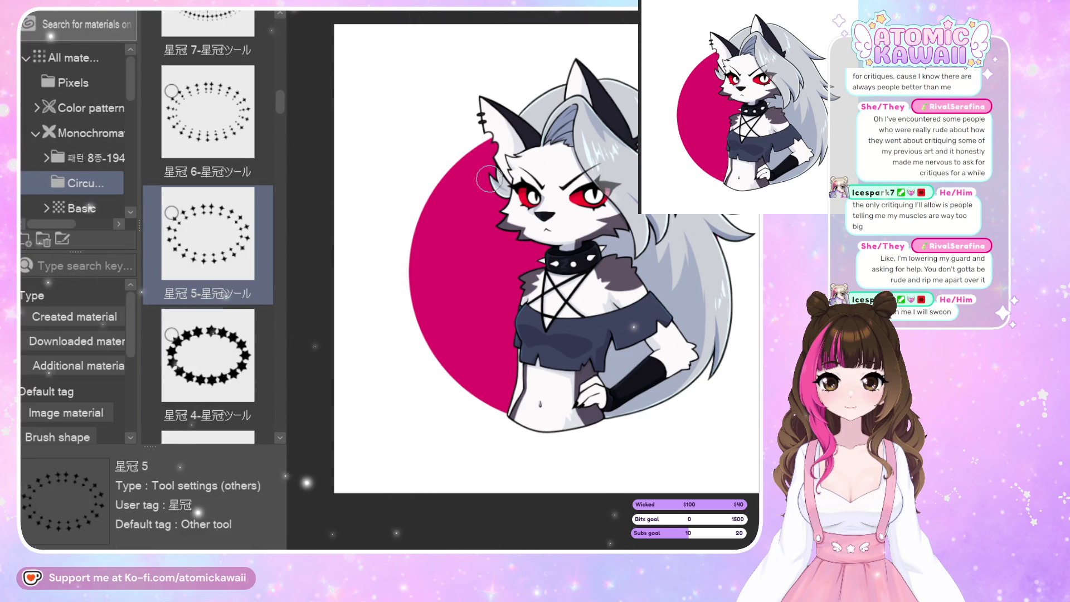
{"action": "left_click_drag", "start_coordinate": [208, 234], "coordinate": [466, 245]}
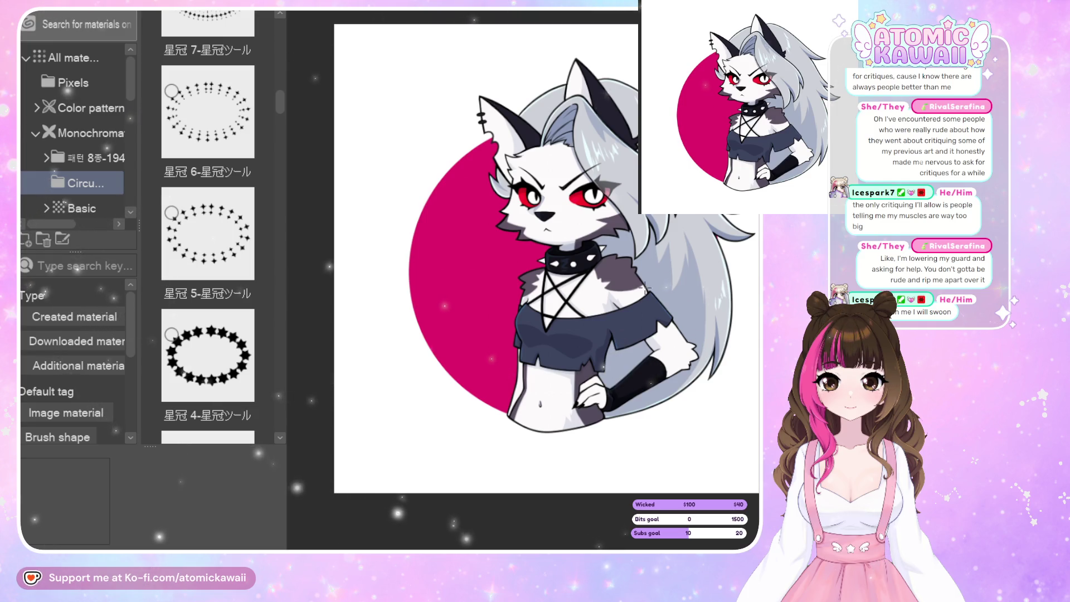
- Paint small black sparkle stars down the circle's left edge and around its bottom
{"action": "mouse_move", "coordinate": [493, 146]}
{"action": "left_mouse_down"}
{"action": "mouse_move", "coordinate": [457, 167]}
{"action": "mouse_move", "coordinate": [504, 311]}
{"action": "left_mouse_up"}
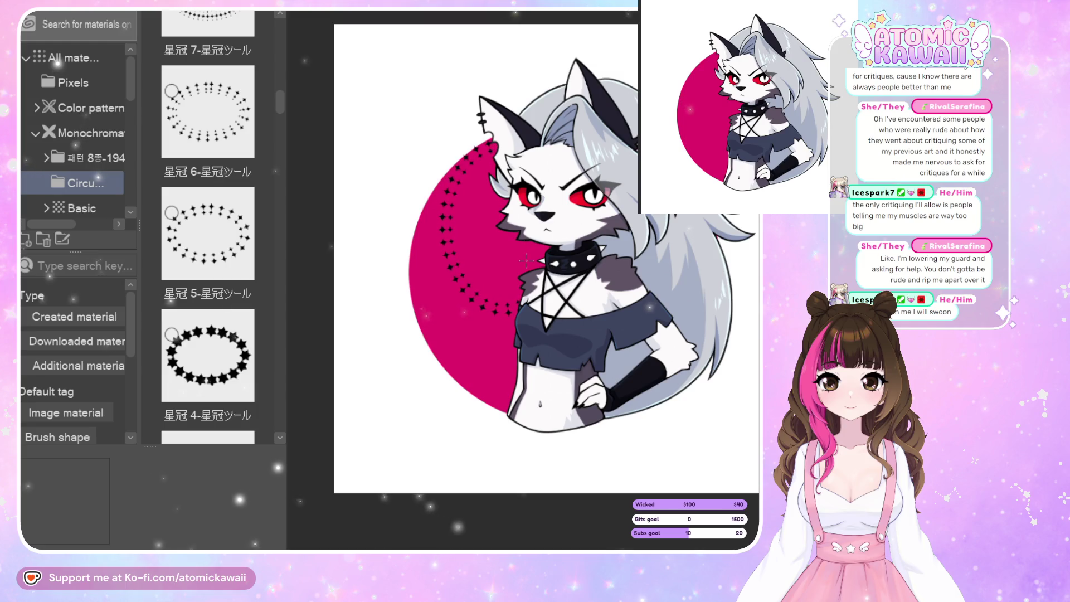
{"action": "mouse_move", "coordinate": [485, 174]}
{"action": "left_mouse_down"}
{"action": "mouse_move", "coordinate": [443, 261]}
{"action": "mouse_move", "coordinate": [504, 385]}
{"action": "left_mouse_up"}
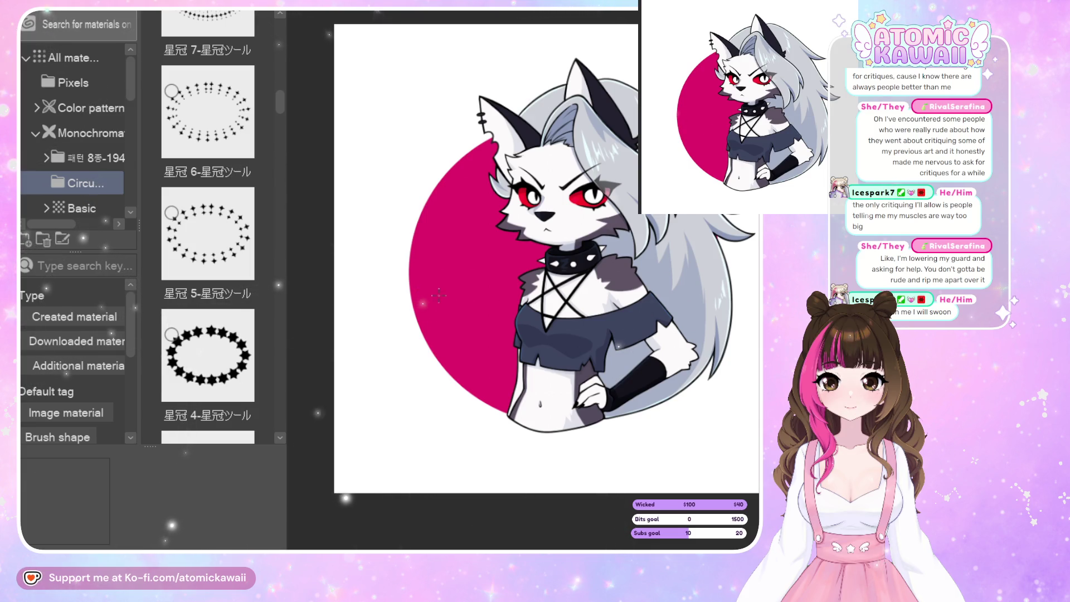
{"action": "left_click_drag", "start_coordinate": [439, 295], "coordinate": [484, 368]}
{"action": "key", "text": "ctrl+z"}
{"action": "left_click_drag", "start_coordinate": [485, 212], "coordinate": [502, 348]}
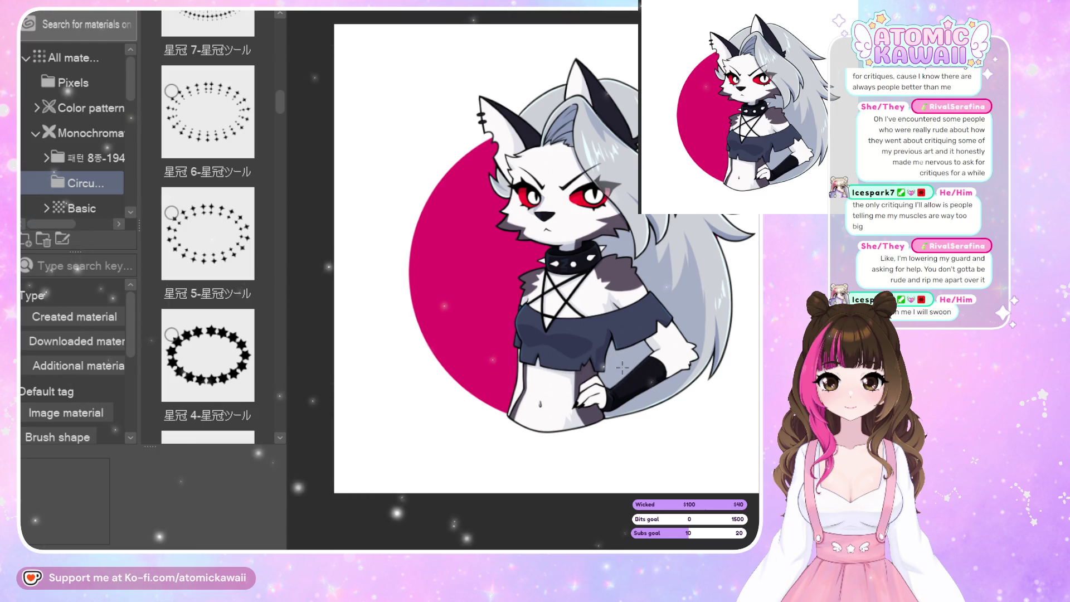
{"action": "key", "text": "ctrl+z"}
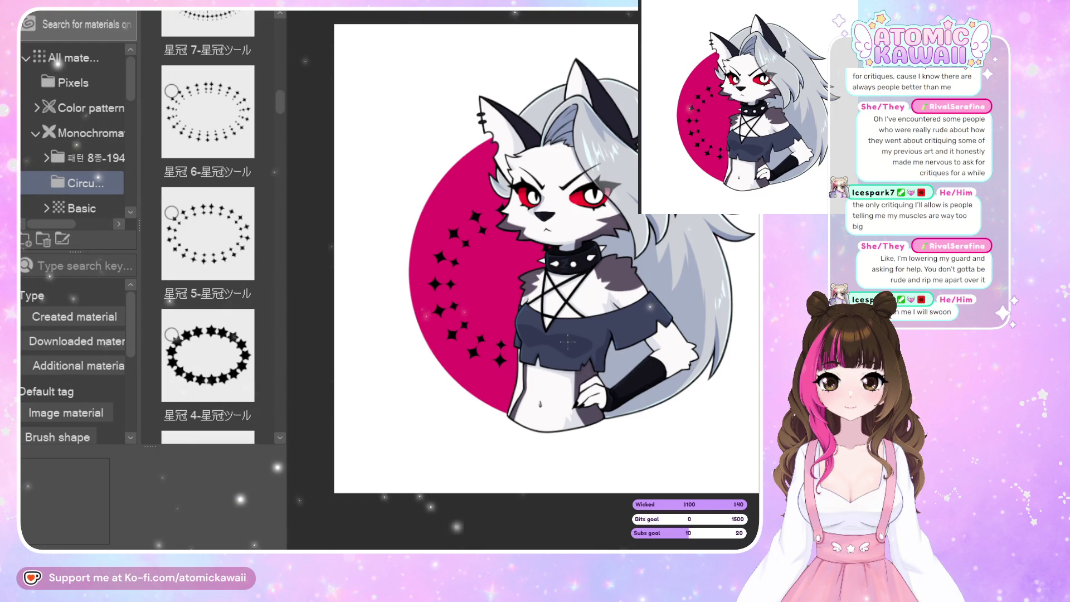
{"action": "left_click_drag", "start_coordinate": [464, 197], "coordinate": [490, 409]}
{"action": "mouse_move", "coordinate": [709, 422]}
{"action": "left_mouse_down"}
{"action": "mouse_move", "coordinate": [738, 452]}
{"action": "mouse_move", "coordinate": [690, 421]}
{"action": "left_mouse_up"}
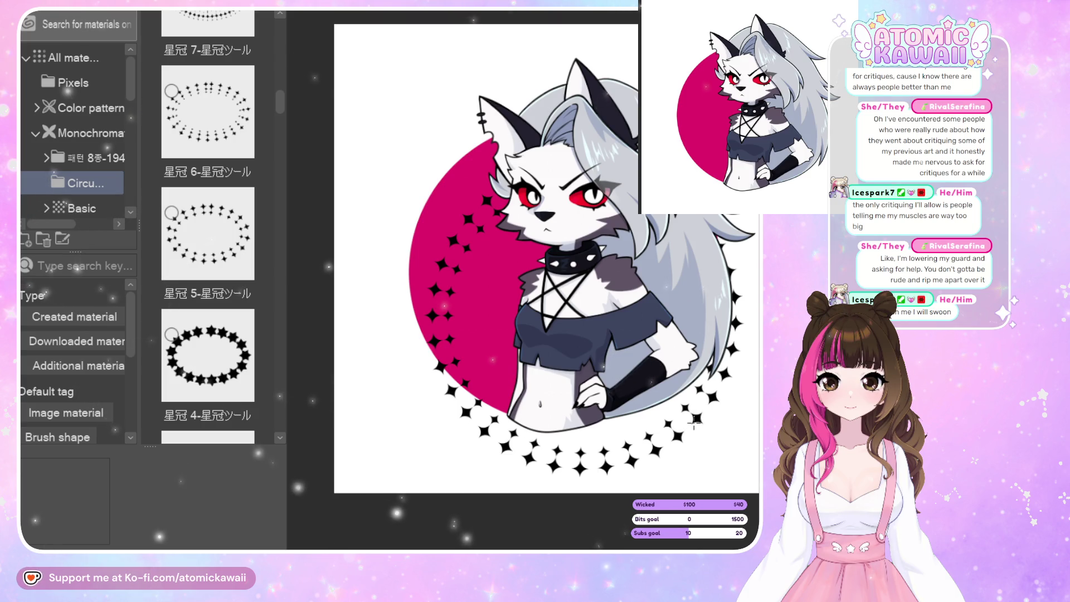
- Rescale and reposition the sparkle-star layer with Ctrl+T, then confirm it
{"action": "key", "text": "ctrl+t"}
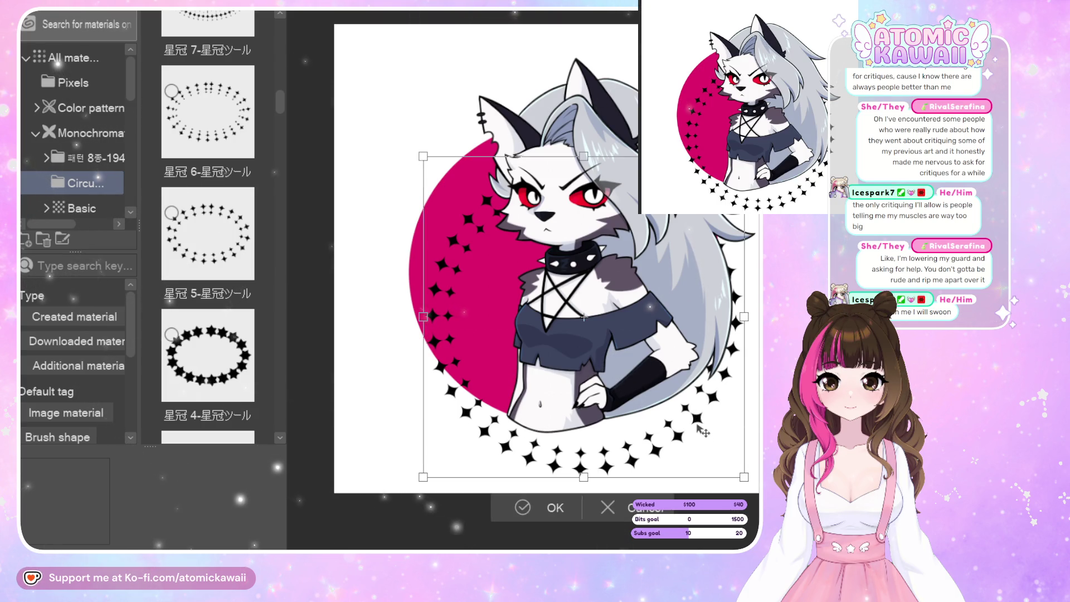
{"action": "mouse_move", "coordinate": [697, 465]}
{"action": "left_mouse_down"}
{"action": "mouse_move", "coordinate": [566, 434]}
{"action": "mouse_move", "coordinate": [592, 397]}
{"action": "mouse_move", "coordinate": [580, 412]}
{"action": "mouse_move", "coordinate": [602, 399]}
{"action": "left_mouse_up"}
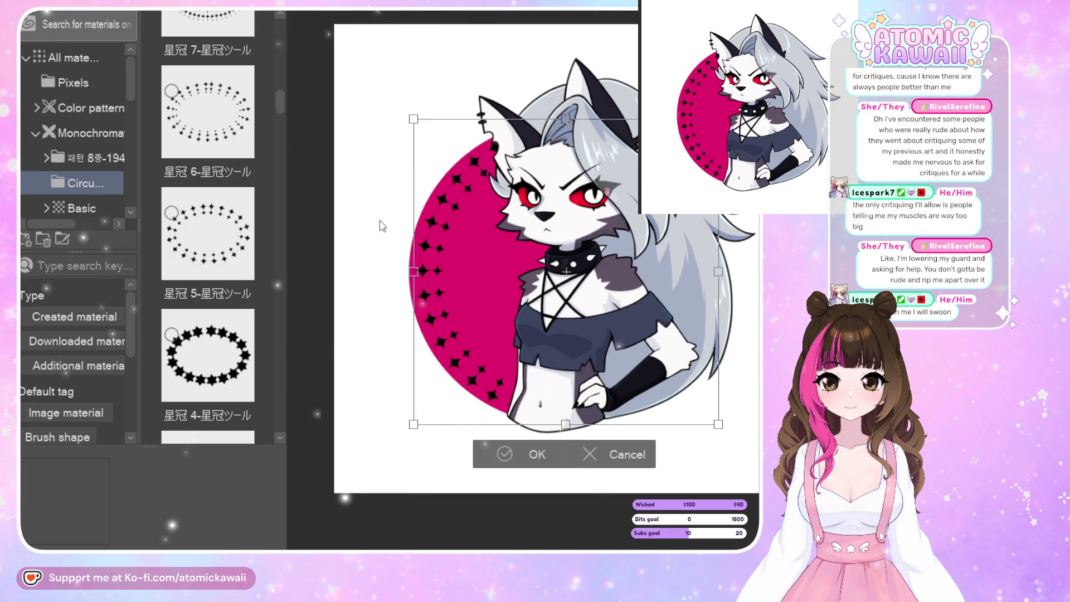
{"action": "key", "text": "Return"}
{"action": "scroll", "coordinate": [282, 92], "scroll_direction": "up", "scroll_amount": 2}
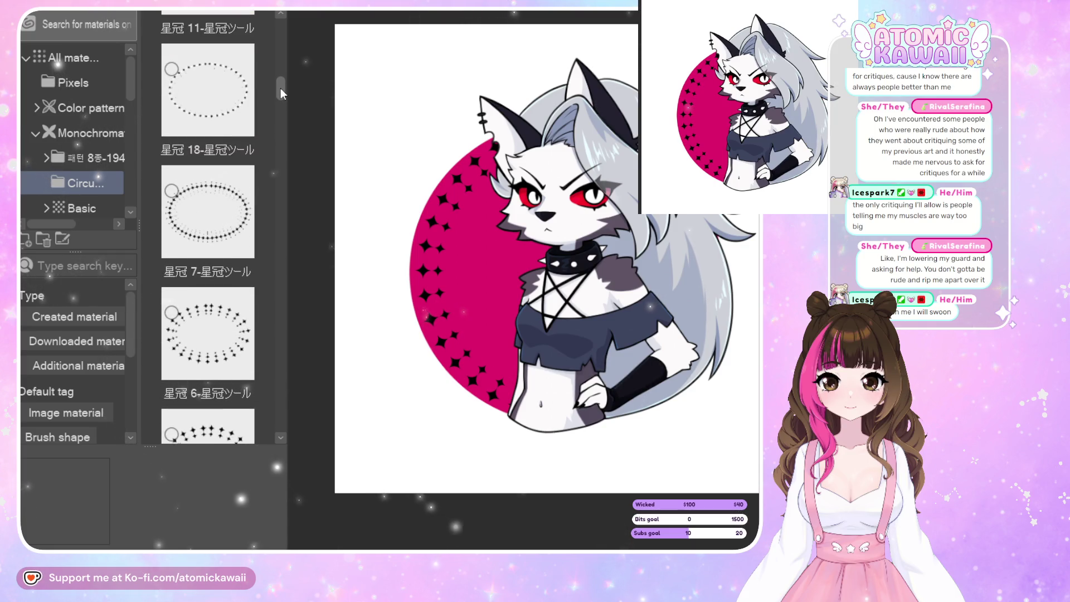
- Test a different dotted ring material, undo it, and stamp small black stars from the ear downward
{"action": "left_click_drag", "start_coordinate": [279, 89], "coordinate": [282, 147]}
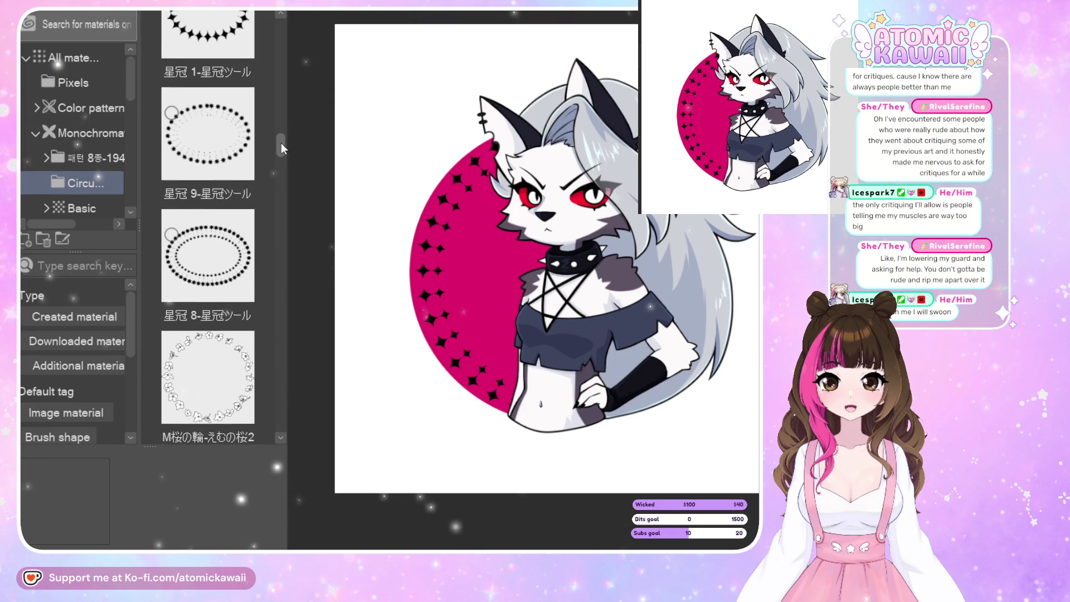
{"action": "left_click", "coordinate": [245, 272]}
{"action": "mouse_move", "coordinate": [235, 284]}
{"action": "left_mouse_down"}
{"action": "mouse_move", "coordinate": [296, 315]}
{"action": "mouse_move", "coordinate": [273, 131]}
{"action": "left_mouse_up"}
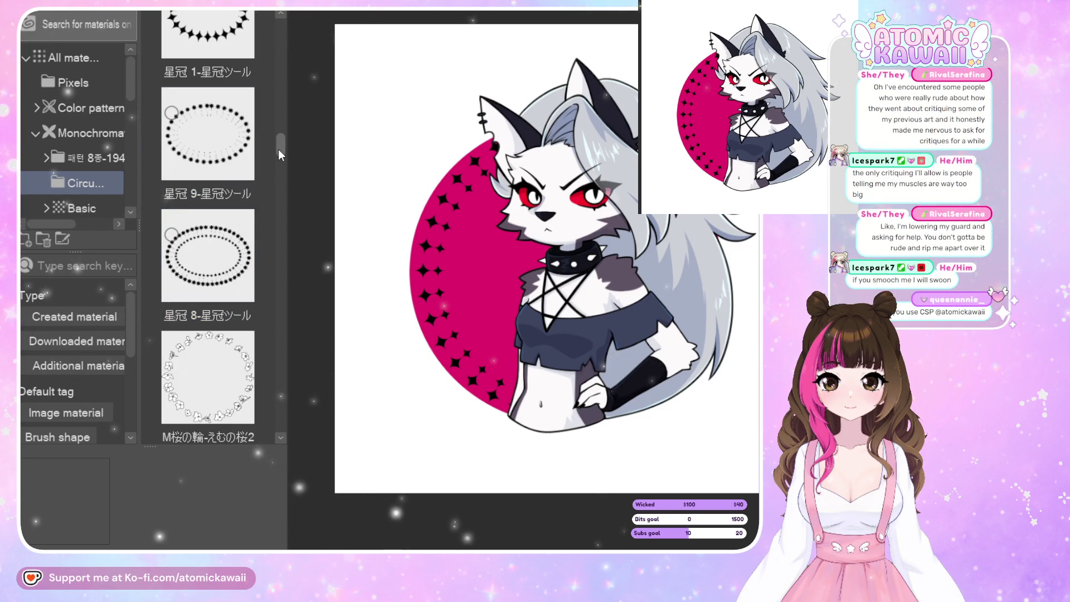
{"action": "scroll", "coordinate": [279, 145], "scroll_direction": "up", "scroll_amount": 3}
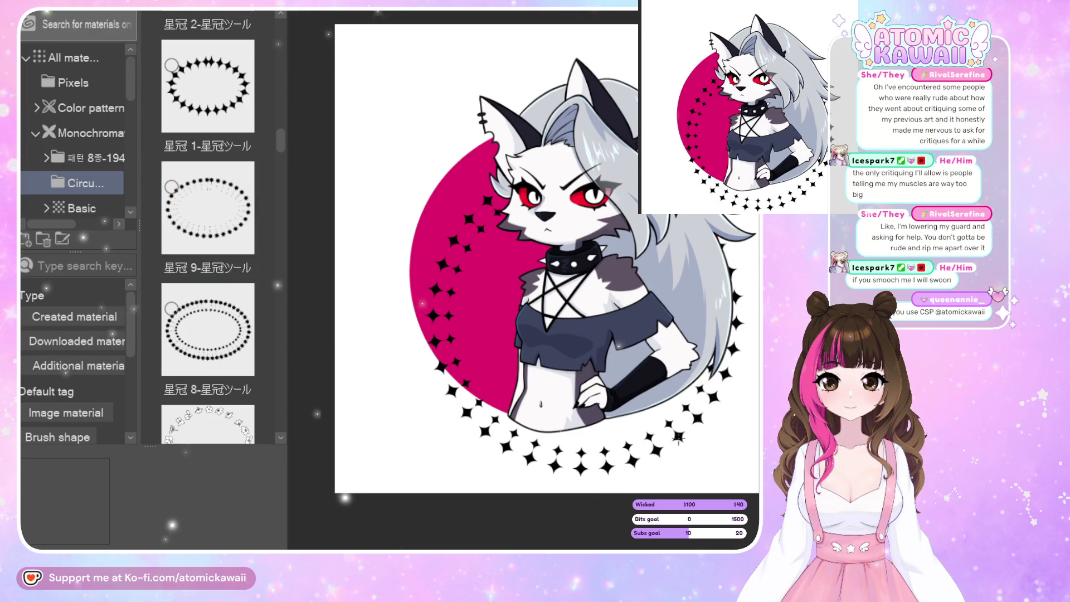
{"action": "key", "text": "ctrl+z"}
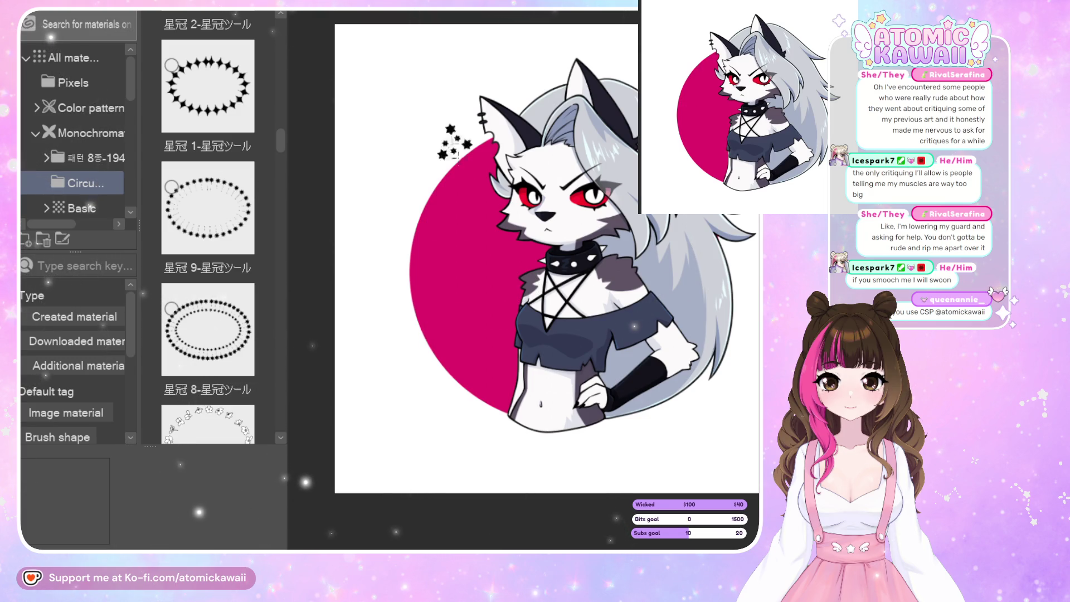
{"action": "left_click_drag", "start_coordinate": [456, 149], "coordinate": [513, 379]}
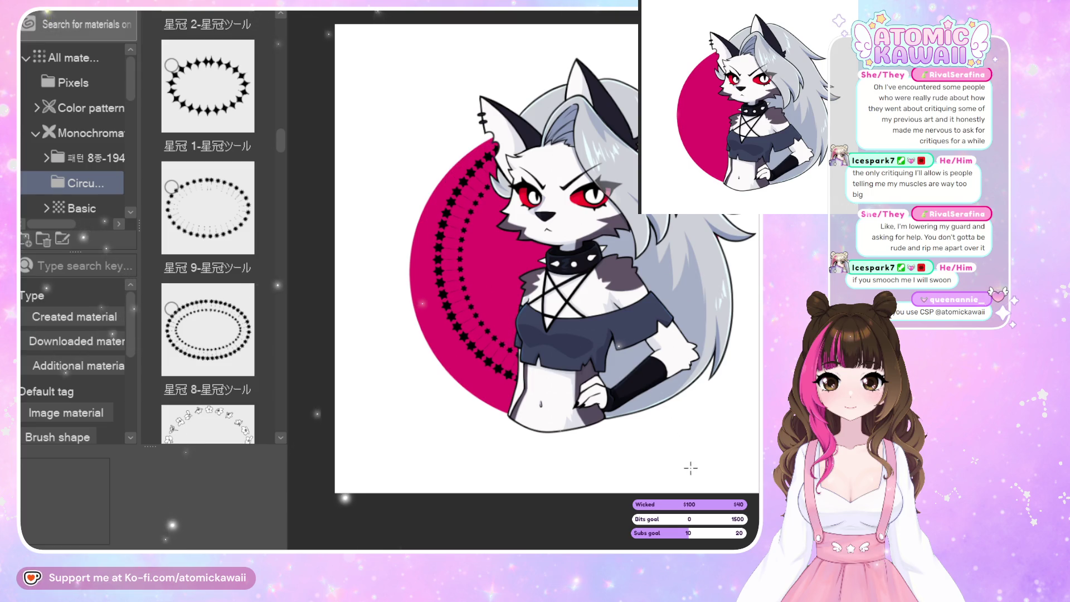
- Enlarge and nudge the star ring, then undo and redraw it around the pink circle
{"action": "key", "text": "ctrl+t"}
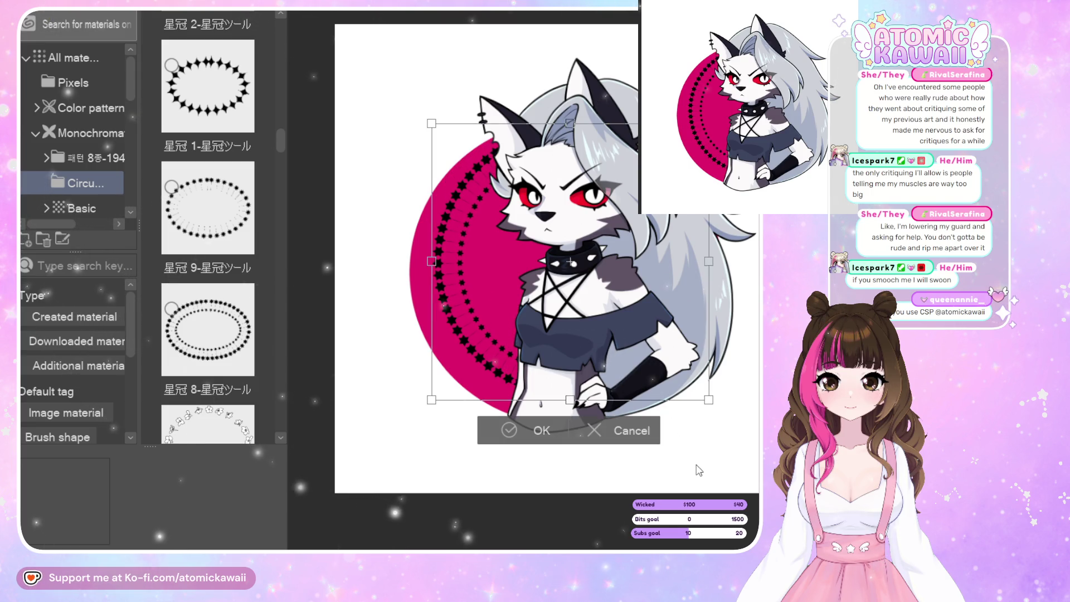
{"action": "mouse_move", "coordinate": [553, 407]}
{"action": "left_mouse_down"}
{"action": "mouse_move", "coordinate": [556, 430]}
{"action": "mouse_move", "coordinate": [586, 413]}
{"action": "left_mouse_up"}
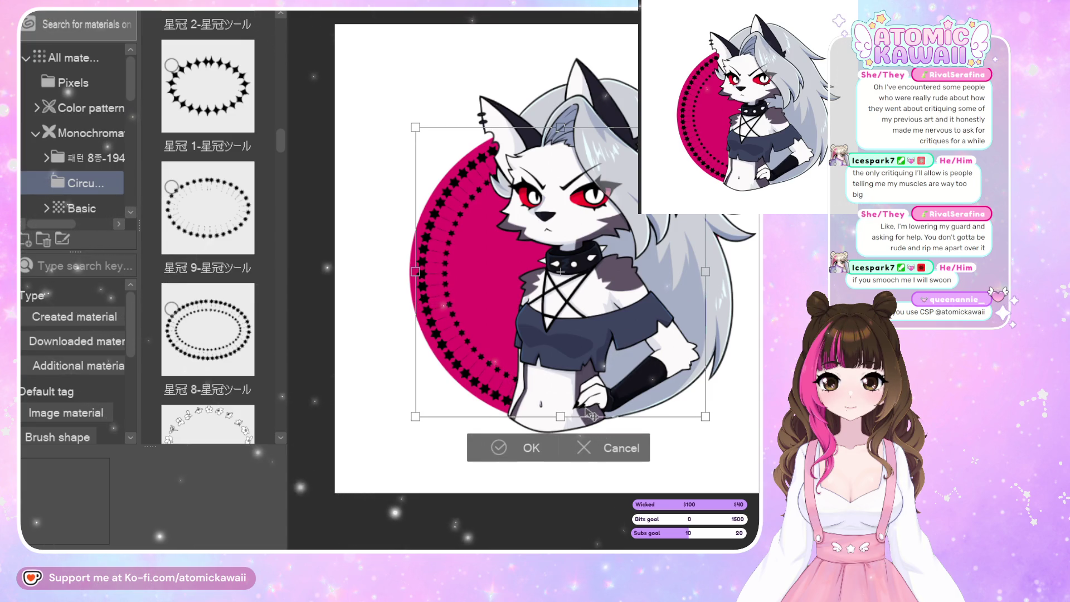
{"action": "left_click_drag", "start_coordinate": [592, 409], "coordinate": [595, 409]}
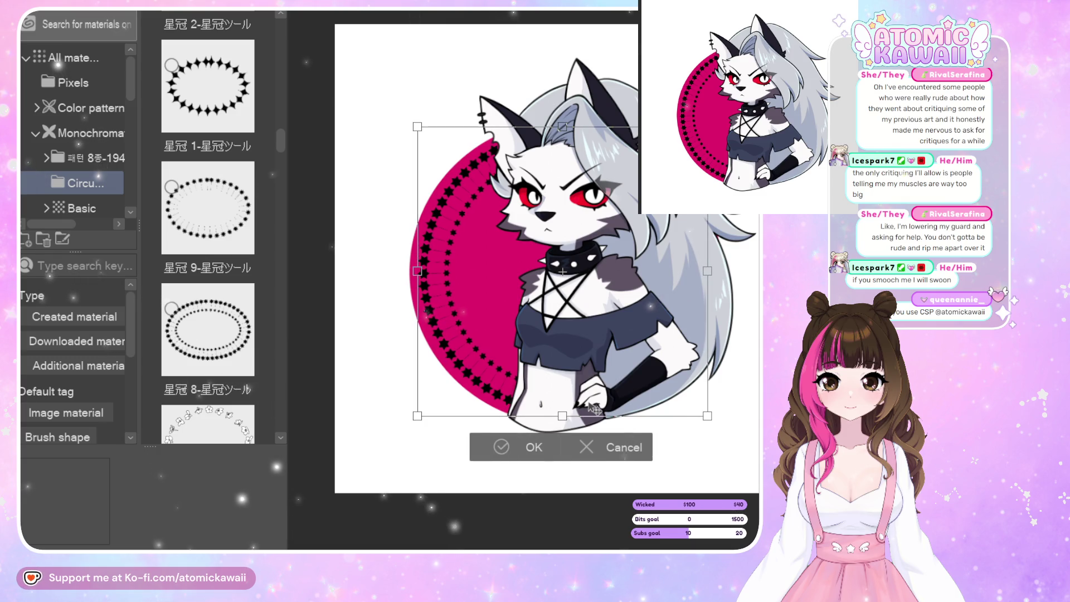
{"action": "left_click", "coordinate": [598, 449]}
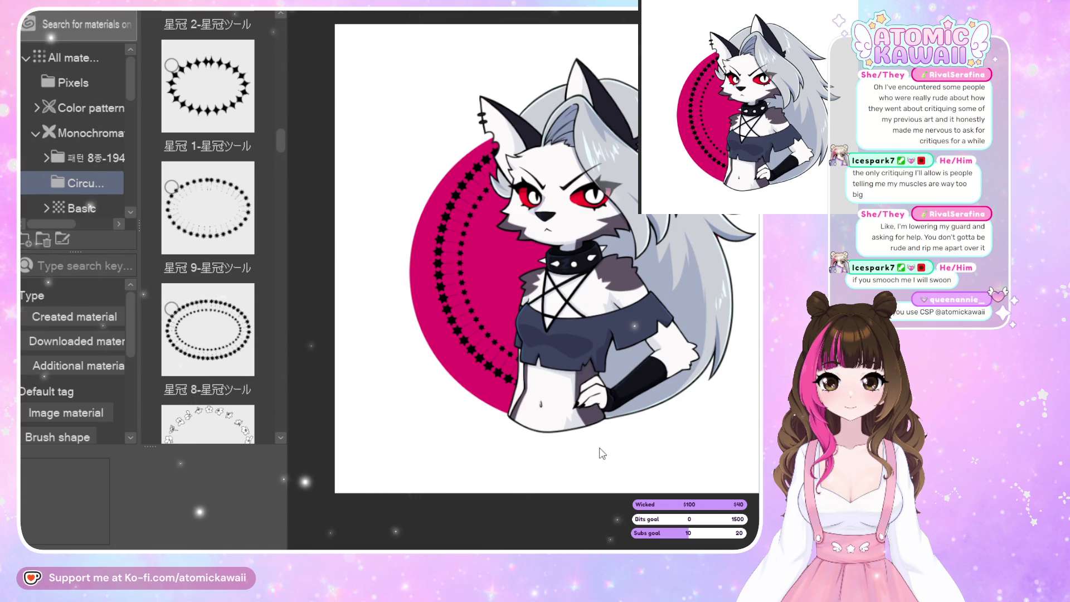
{"action": "key", "text": "ctrl+z"}
{"action": "mouse_move", "coordinate": [444, 229]}
{"action": "left_mouse_down"}
{"action": "mouse_move", "coordinate": [535, 290]}
{"action": "mouse_move", "coordinate": [665, 416]}
{"action": "left_mouse_up"}
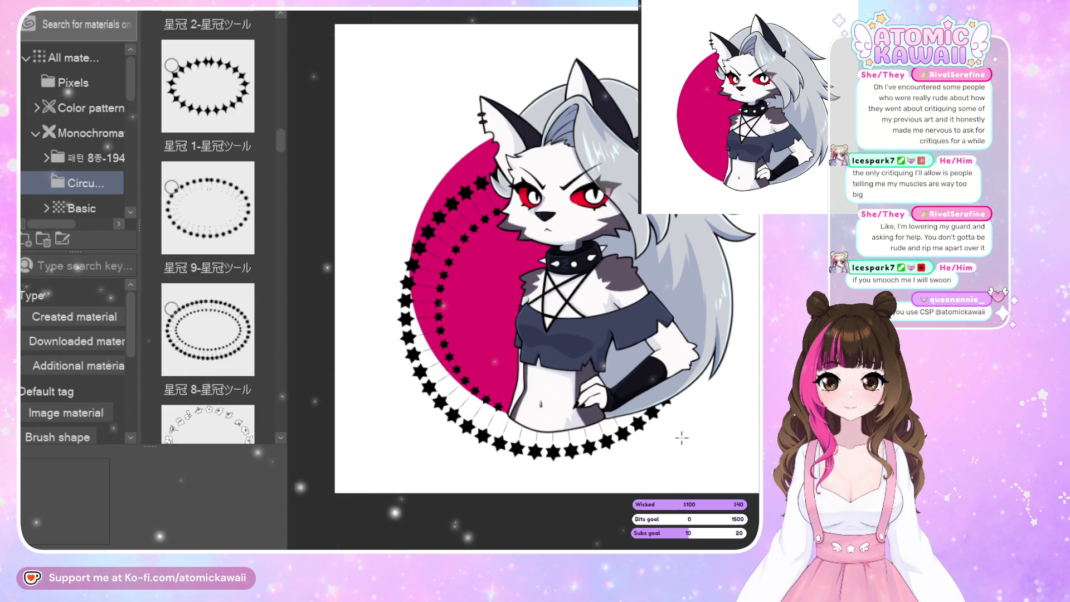
{"action": "key", "text": "ctrl+z"}
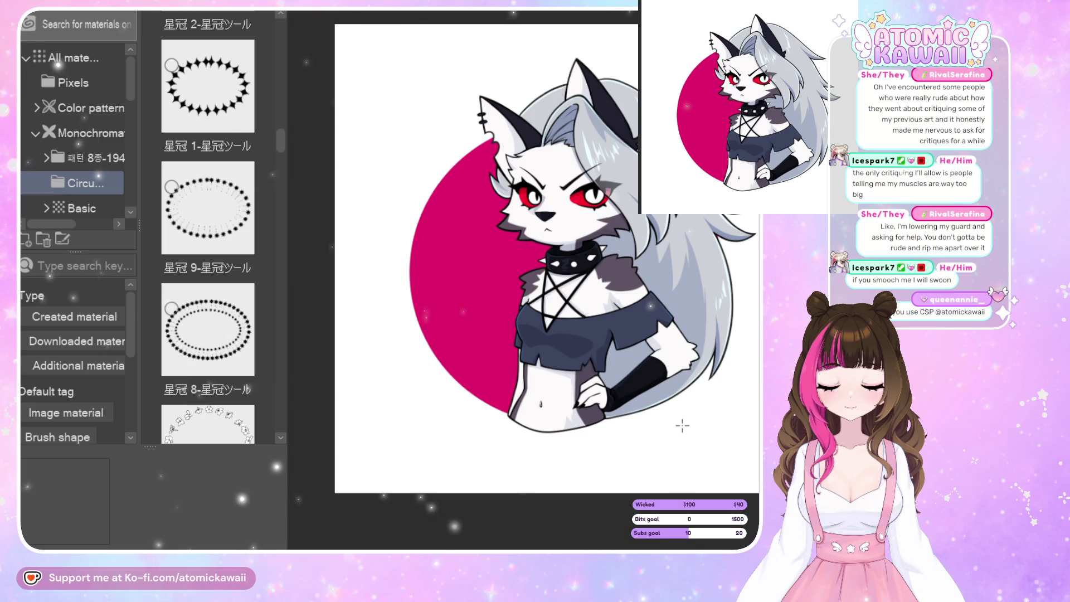
{"action": "left_click_drag", "start_coordinate": [540, 238], "coordinate": [705, 467]}
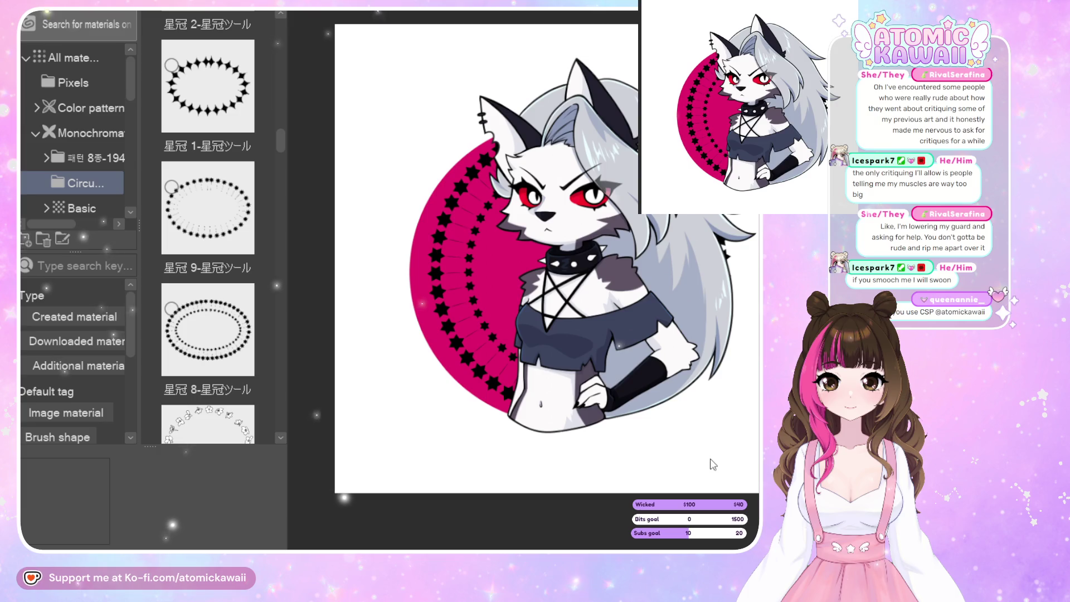
- Shrink the redrawn star ring, then revert and remove it entirely
{"action": "key", "text": "ctrl+t"}
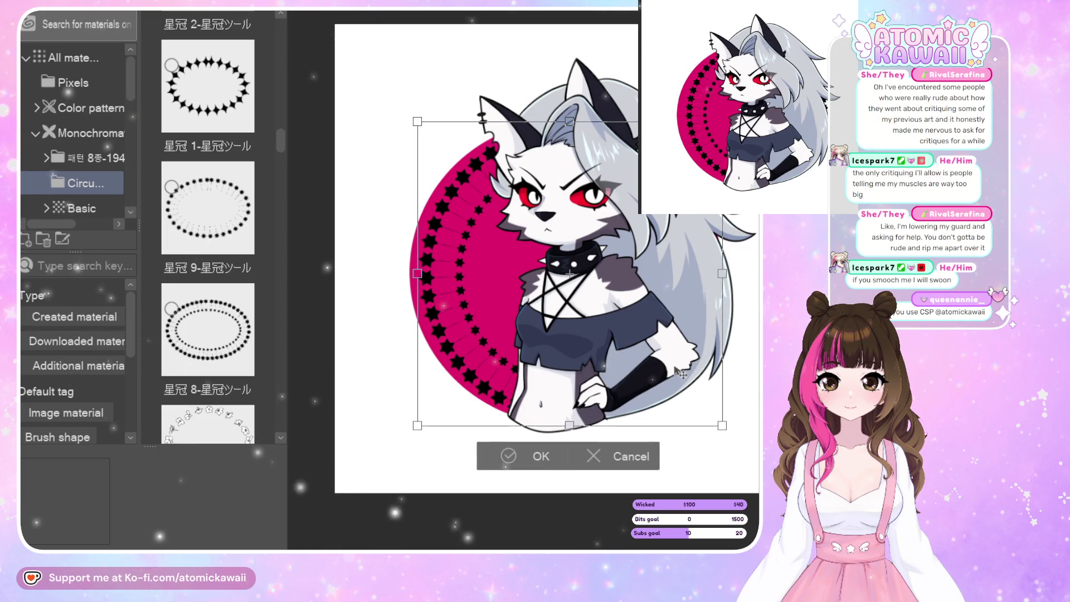
{"action": "left_click_drag", "start_coordinate": [570, 428], "coordinate": [603, 409]}
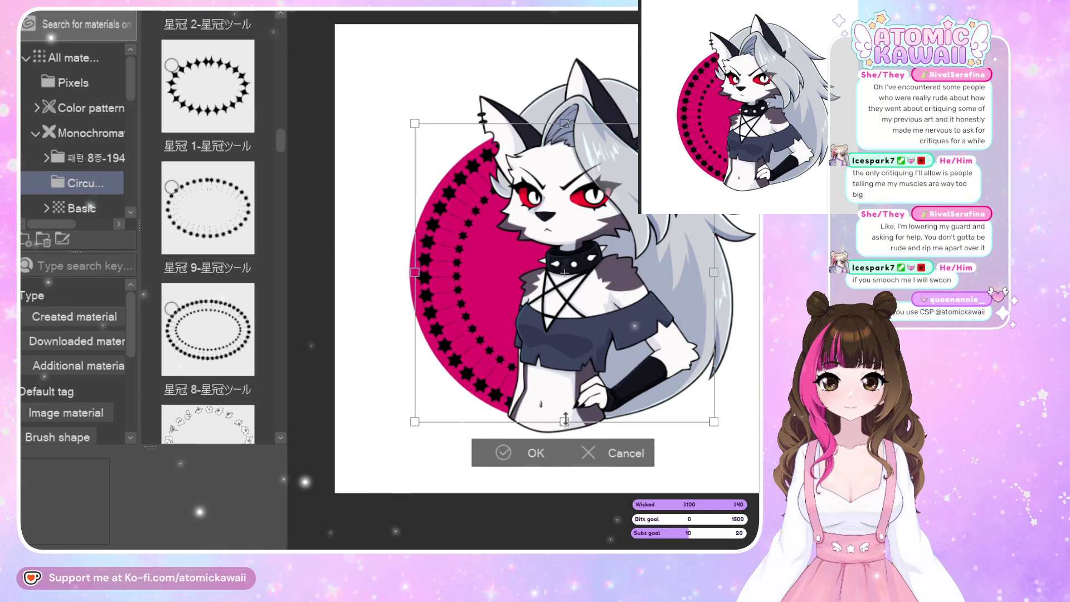
{"action": "left_click_drag", "start_coordinate": [566, 419], "coordinate": [566, 416]}
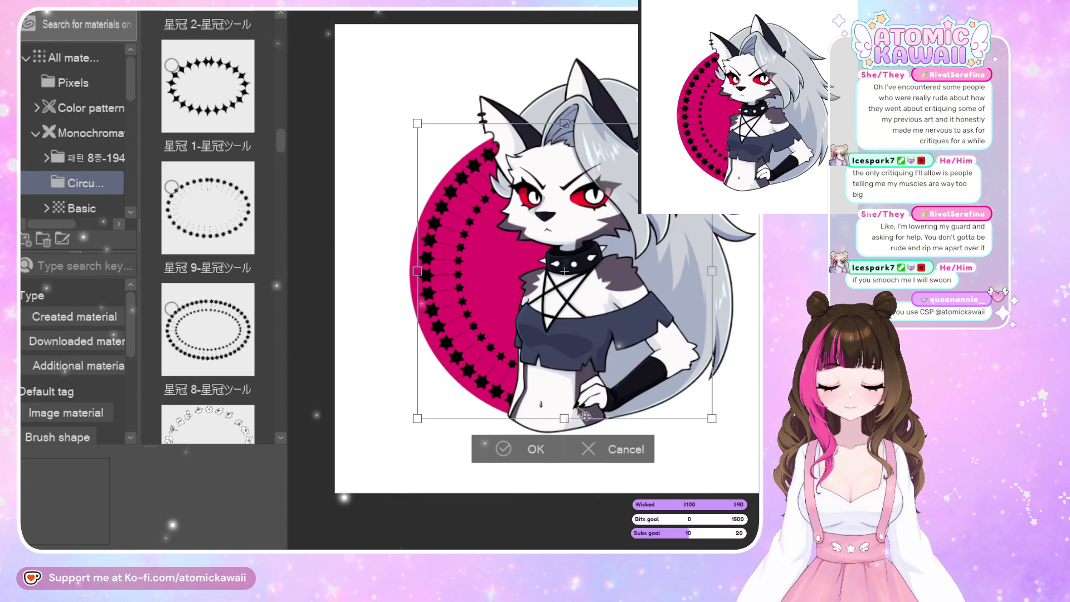
{"action": "left_click", "coordinate": [530, 449]}
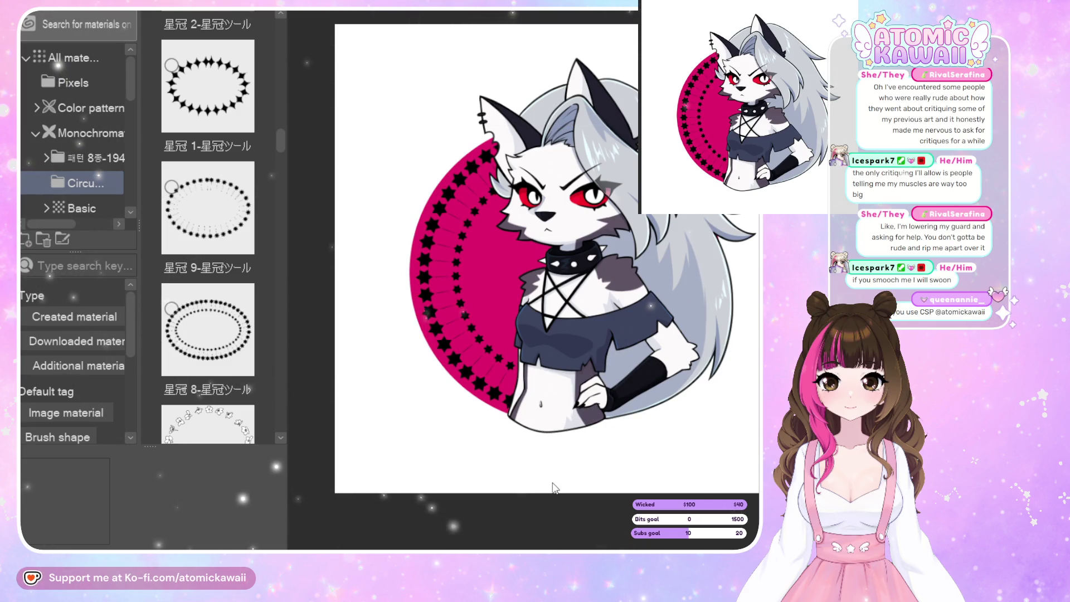
{"action": "key", "text": "ctrl+t"}
{"action": "left_click_drag", "start_coordinate": [457, 269], "coordinate": [599, 306]}
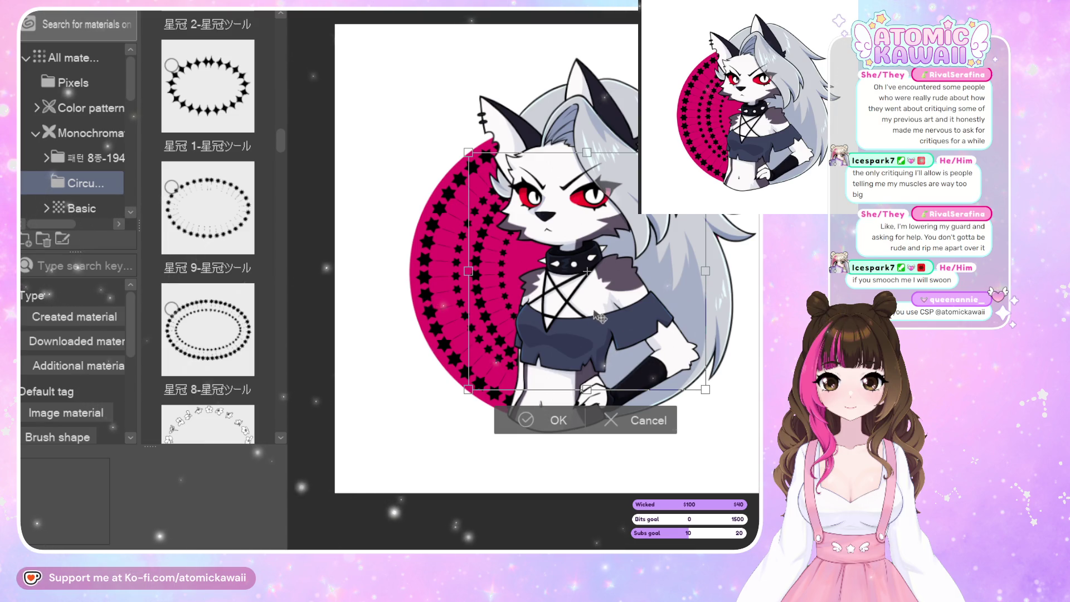
{"action": "key", "text": "ctrl+z"}
{"action": "key", "text": "Escape"}
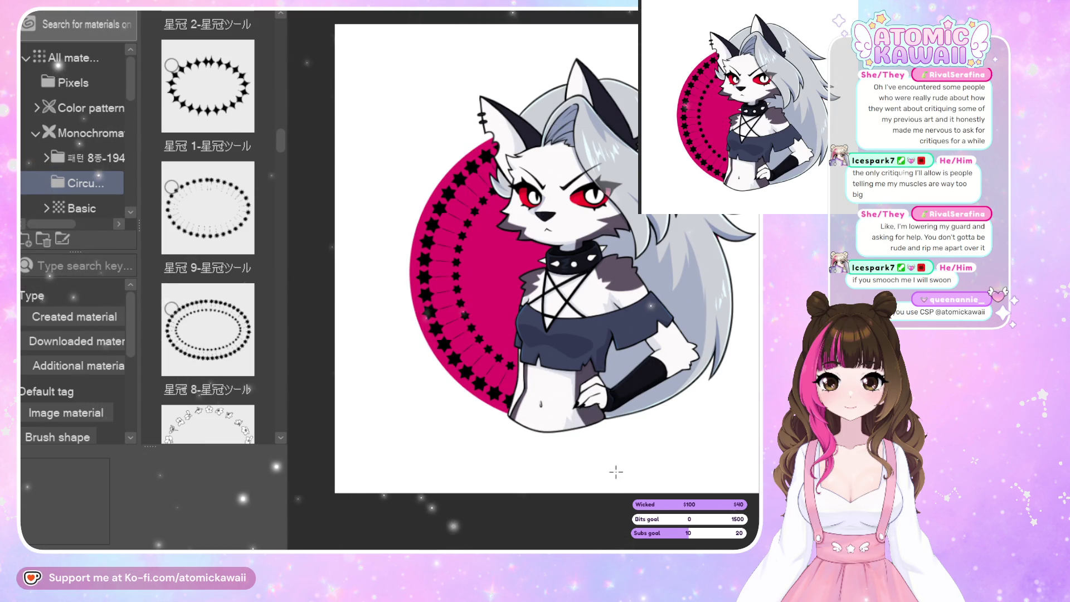
{"action": "key", "text": "ctrl+z"}
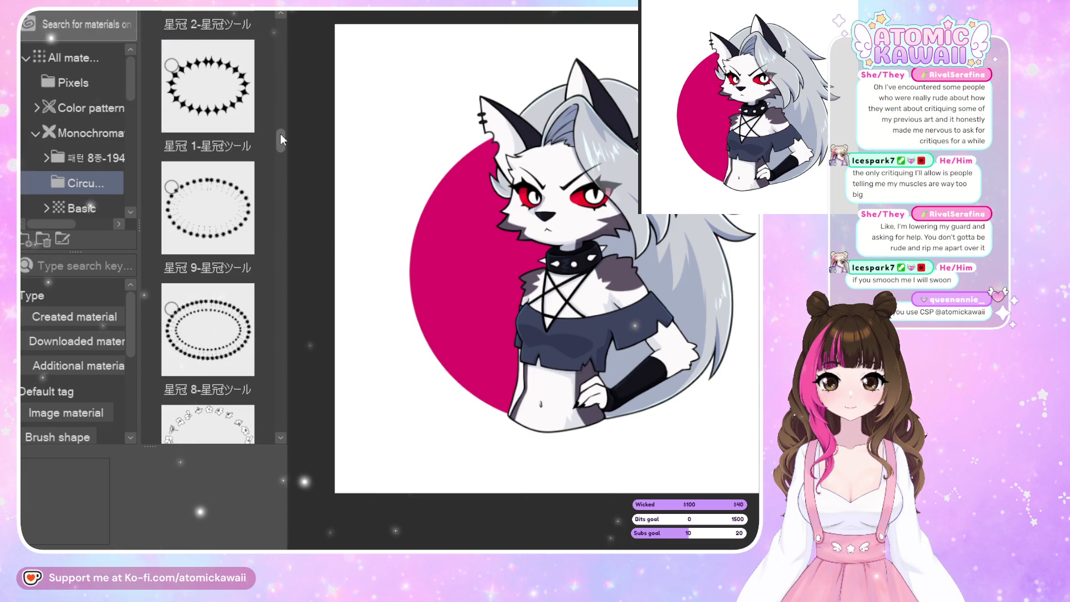
{"action": "mouse_move", "coordinate": [280, 135]}
{"action": "left_mouse_down"}
{"action": "mouse_move", "coordinate": [282, 164]}
{"action": "mouse_move", "coordinate": [279, 59]}
{"action": "mouse_move", "coordinate": [280, 336]}
{"action": "left_mouse_up"}
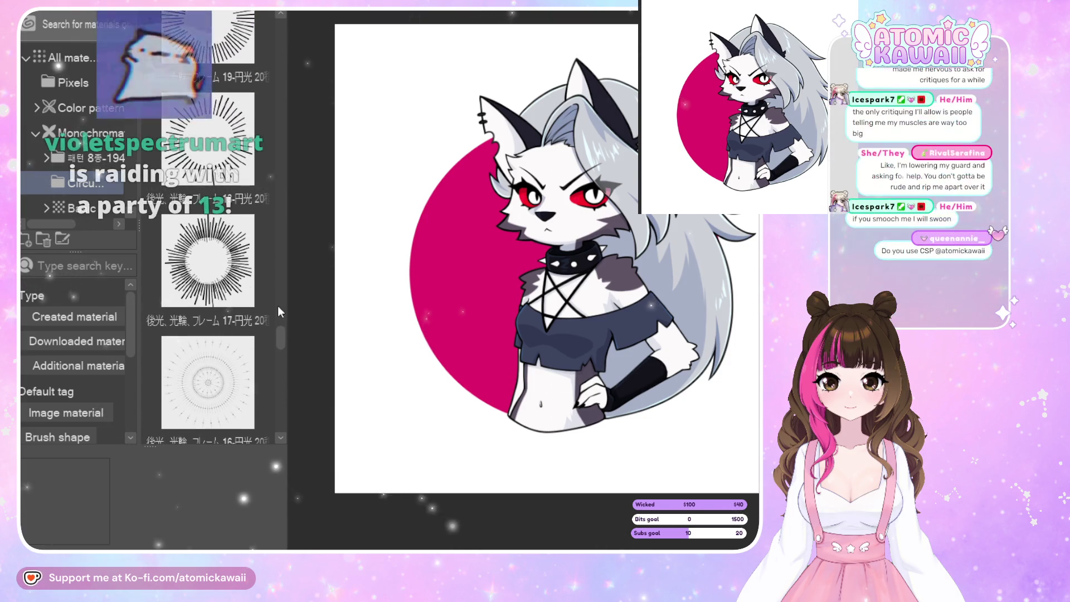
- Place the 後光 frame 18 sunburst material and shrink it to fit the pink circle
{"action": "left_click_drag", "start_coordinate": [234, 139], "coordinate": [367, 262]}
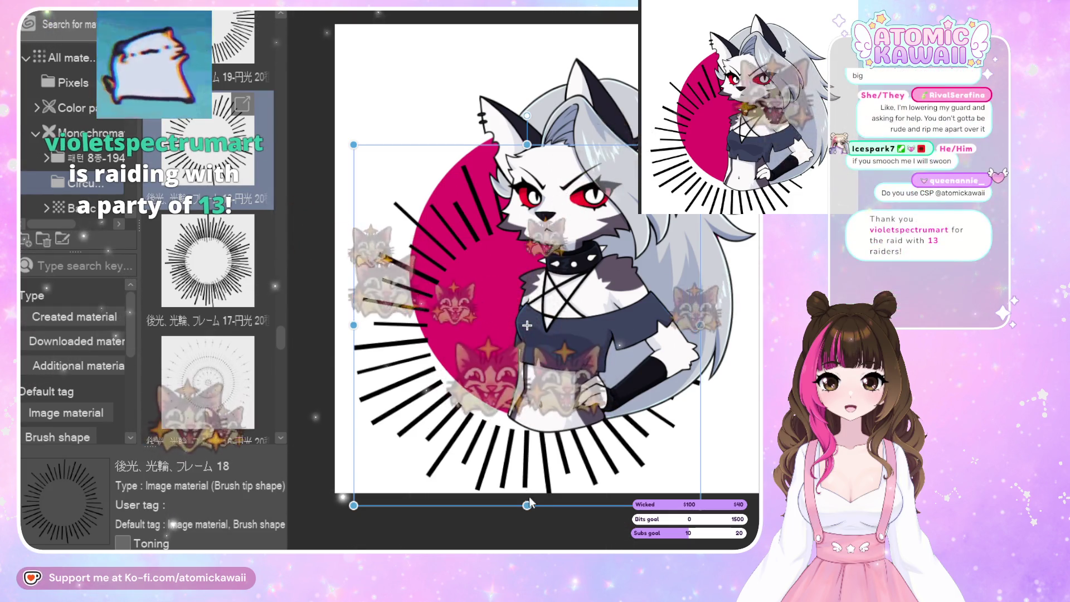
{"action": "left_click_drag", "start_coordinate": [528, 504], "coordinate": [549, 343]}
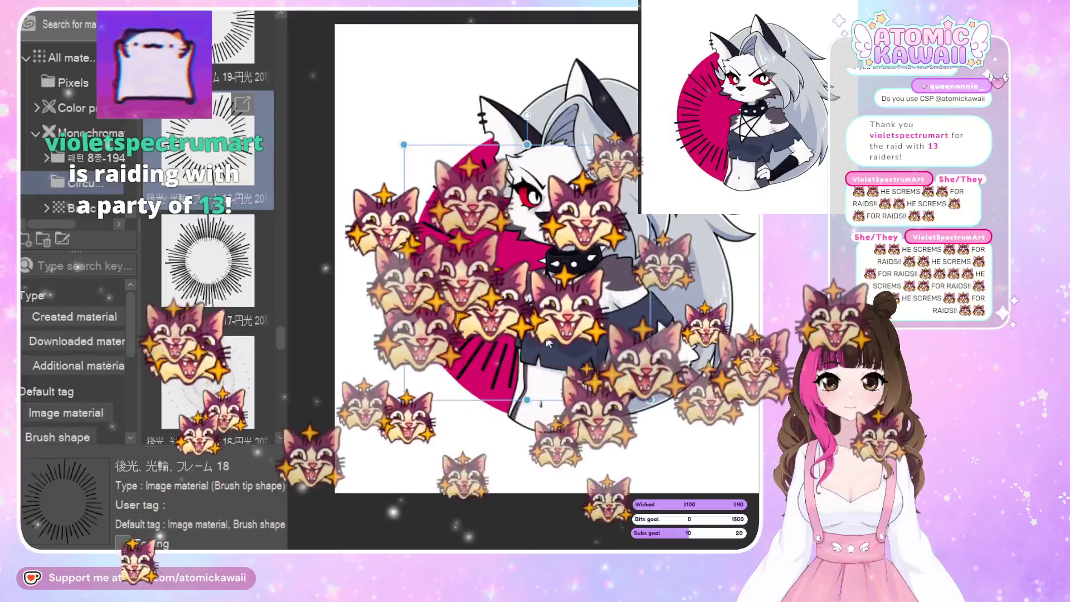
{"action": "key", "text": "Return"}
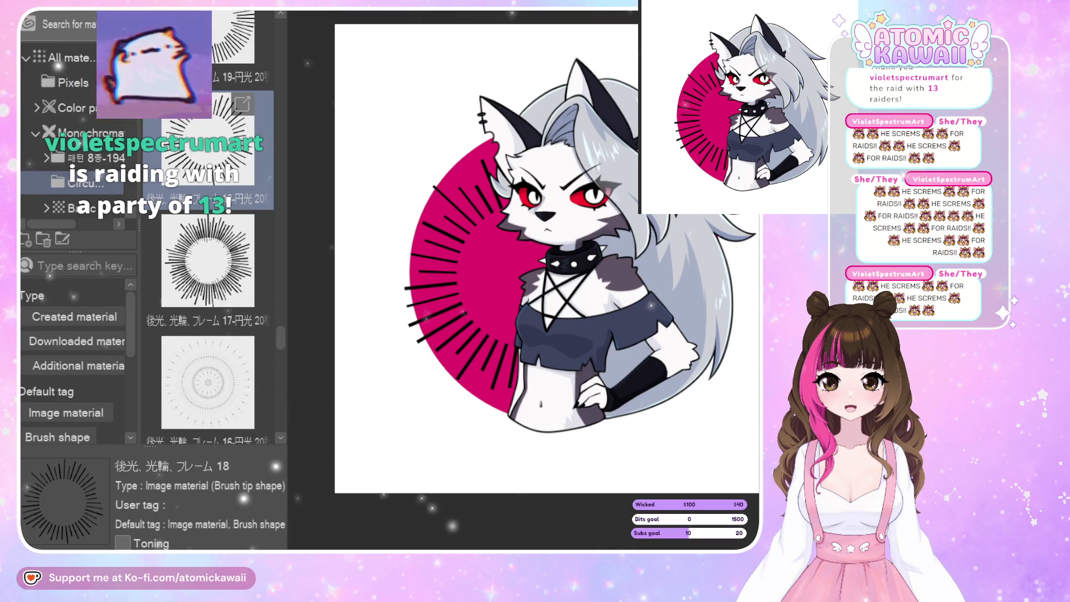
{"action": "key", "text": "alt+Tab"}
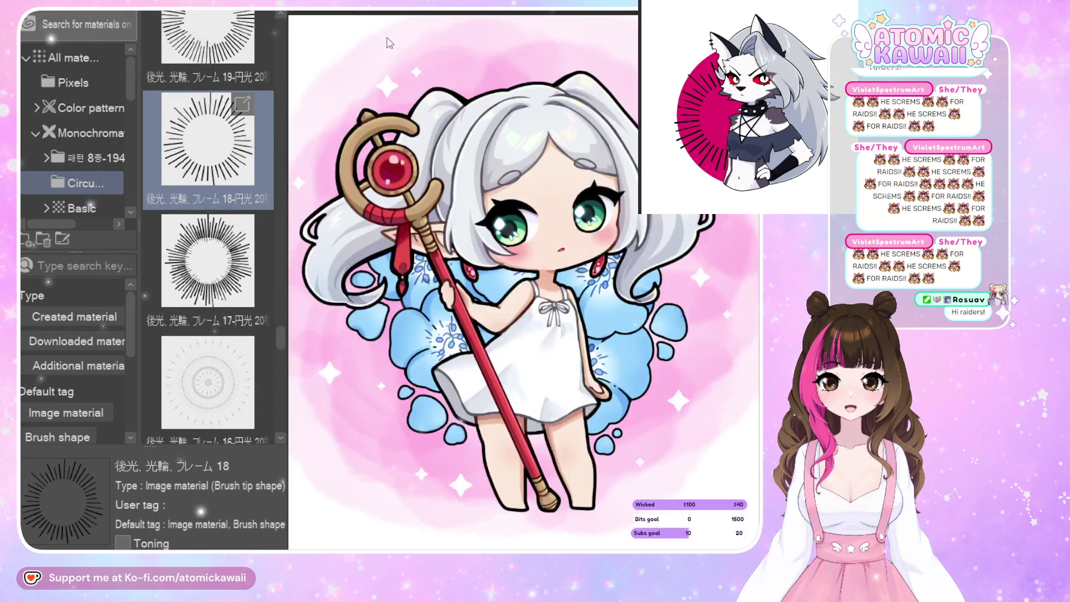
{"action": "key", "text": "Right"}
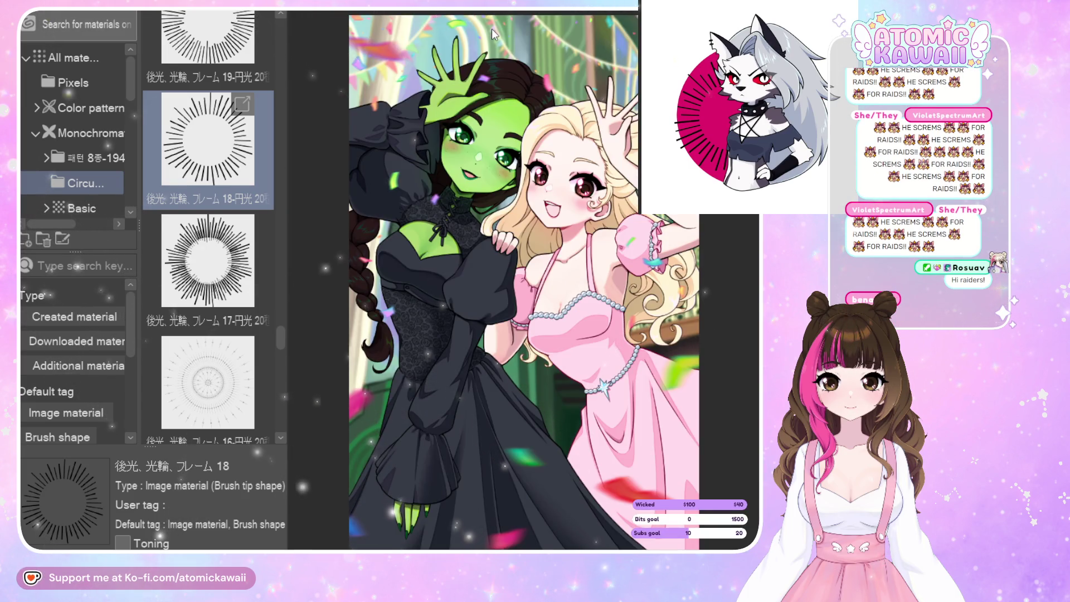
{"action": "key", "text": "alt+Tab"}
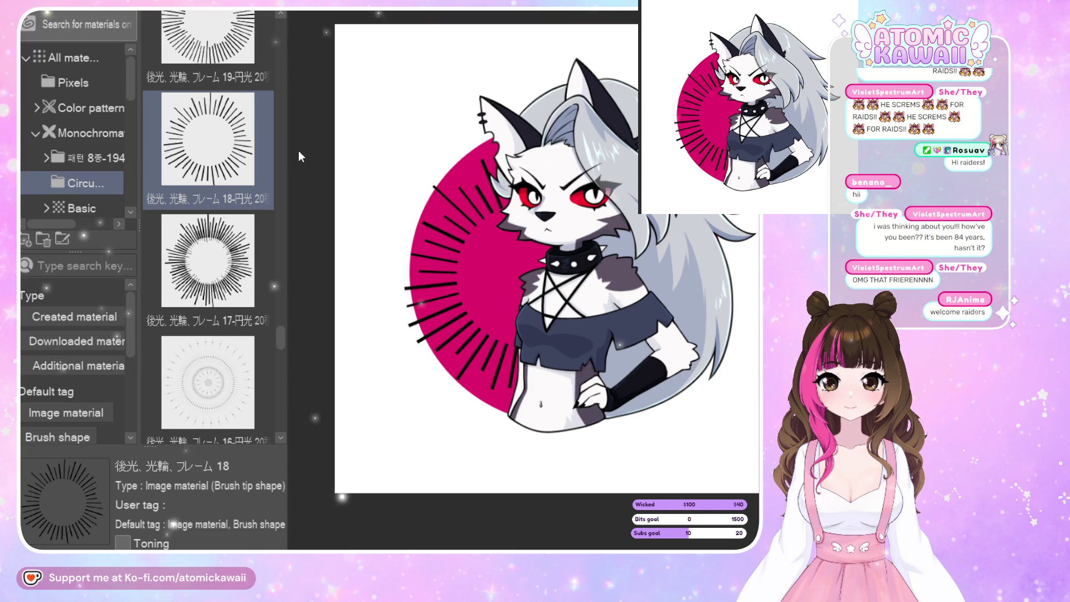
- Remove the sunburst rays and drop the 19 burst-line ring material onto the artwork
{"action": "key", "text": "ctrl+z"}
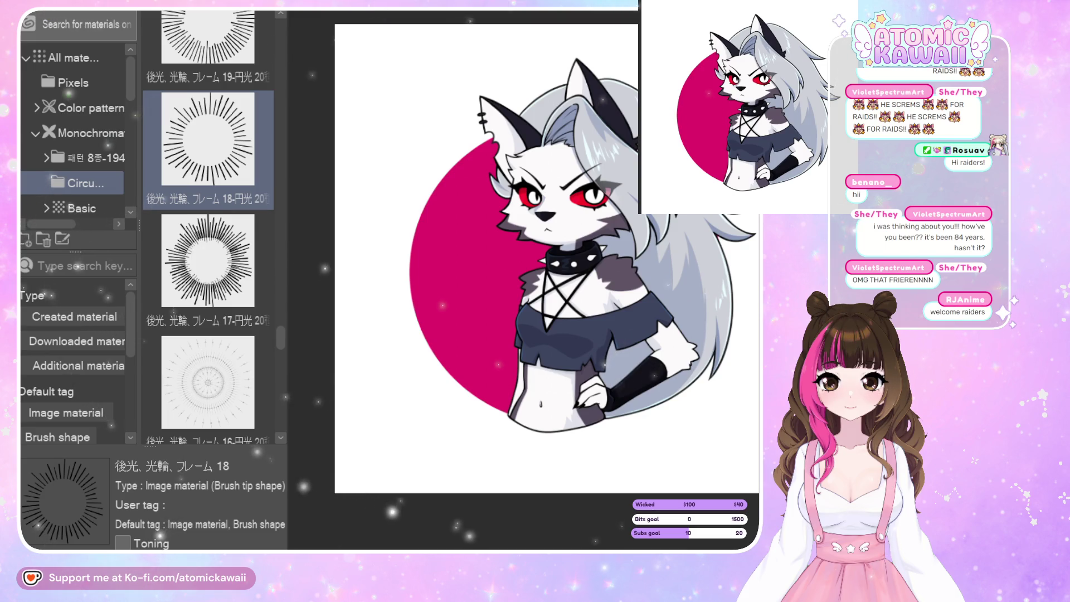
{"action": "left_click_drag", "start_coordinate": [208, 50], "coordinate": [356, 252]}
{"action": "left_click_drag", "start_coordinate": [557, 295], "coordinate": [557, 294]}
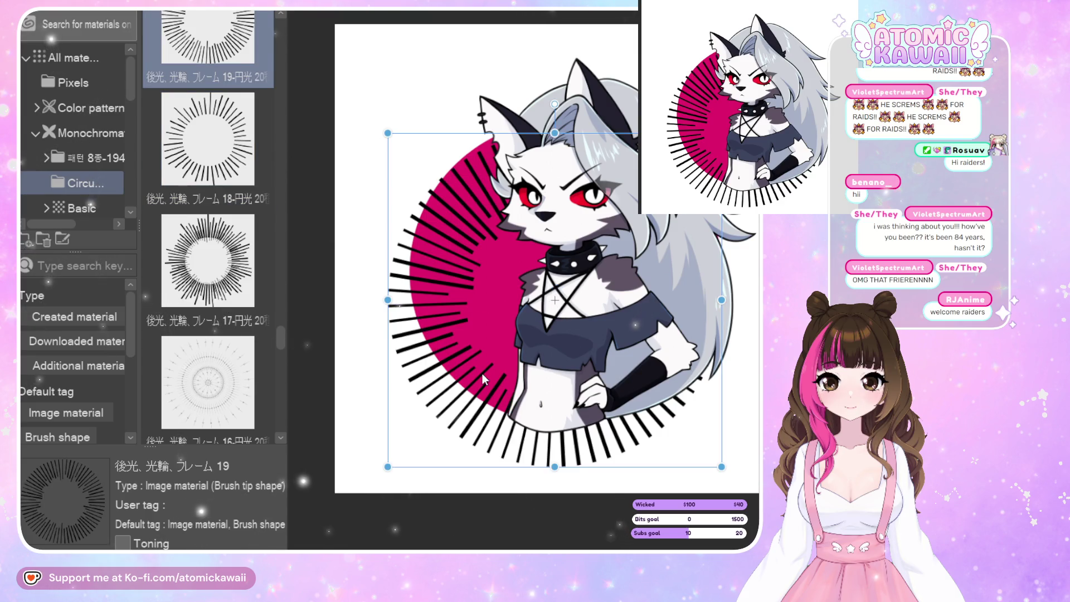
{"action": "scroll", "coordinate": [302, 357], "scroll_direction": "down", "scroll_amount": 2}
{"action": "scroll", "coordinate": [248, 163], "scroll_direction": "down", "scroll_amount": 5}
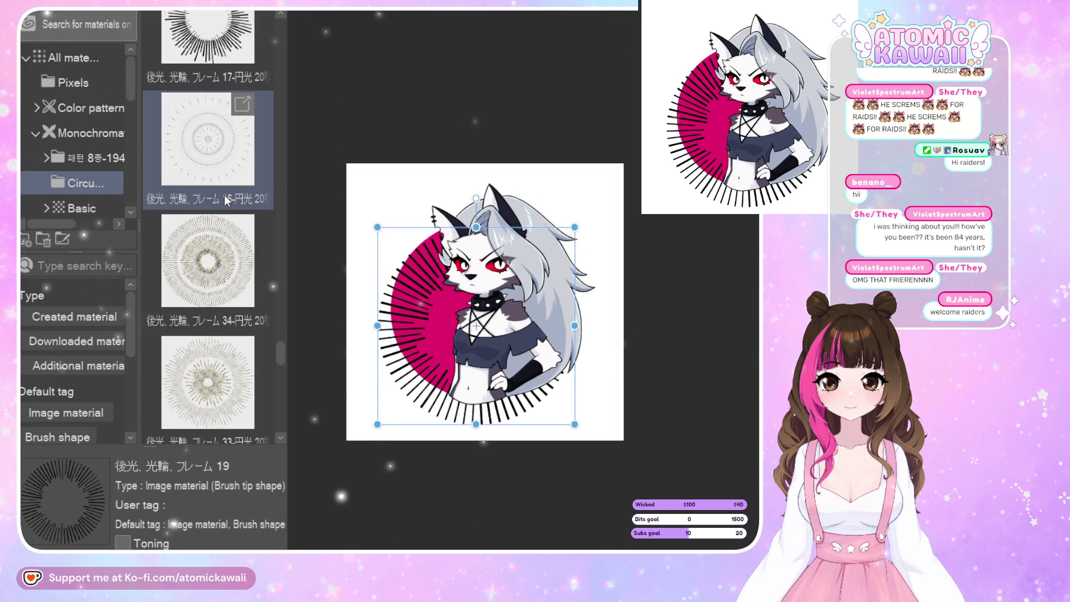
{"action": "scroll", "coordinate": [224, 195], "scroll_direction": "up", "scroll_amount": 3}
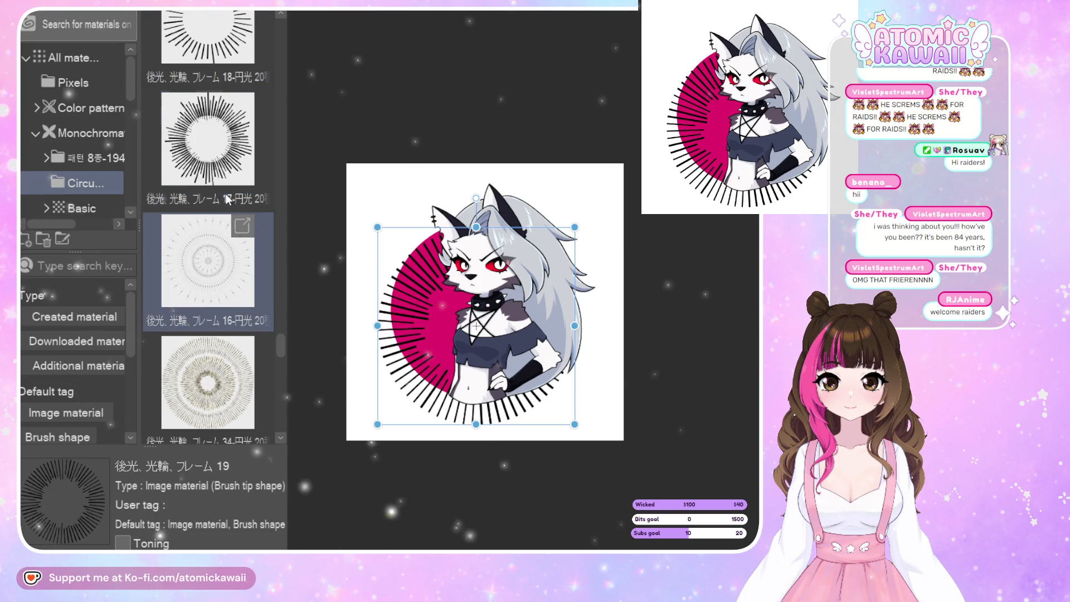
{"action": "scroll", "coordinate": [227, 195], "scroll_direction": "up", "scroll_amount": 3}
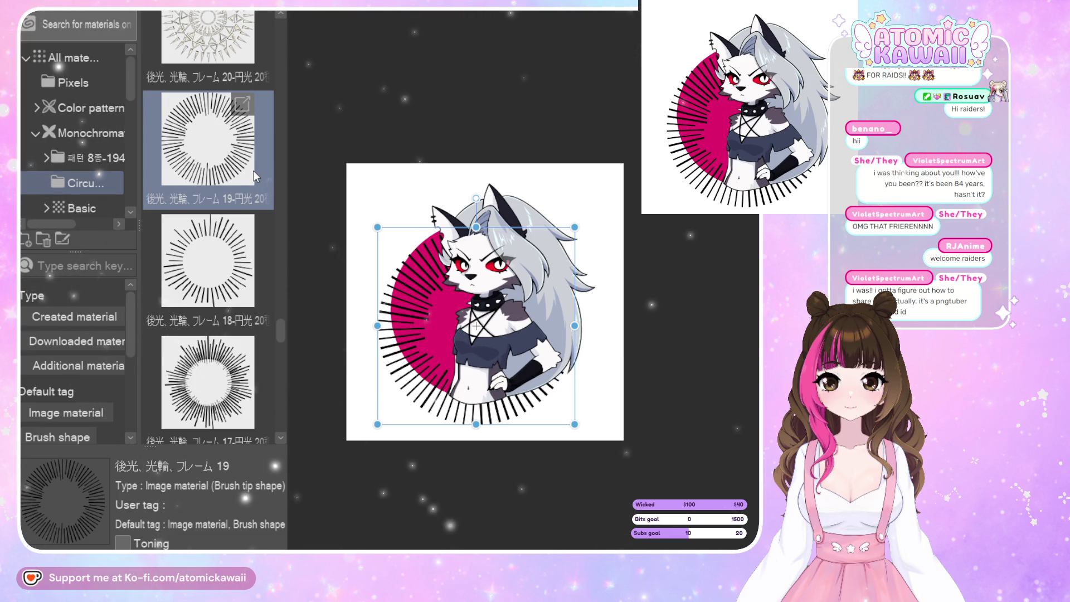
- Shrink and centre the burst-line ring on the circle, commit it, then undo it
{"action": "left_click_drag", "start_coordinate": [377, 423], "coordinate": [397, 405]}
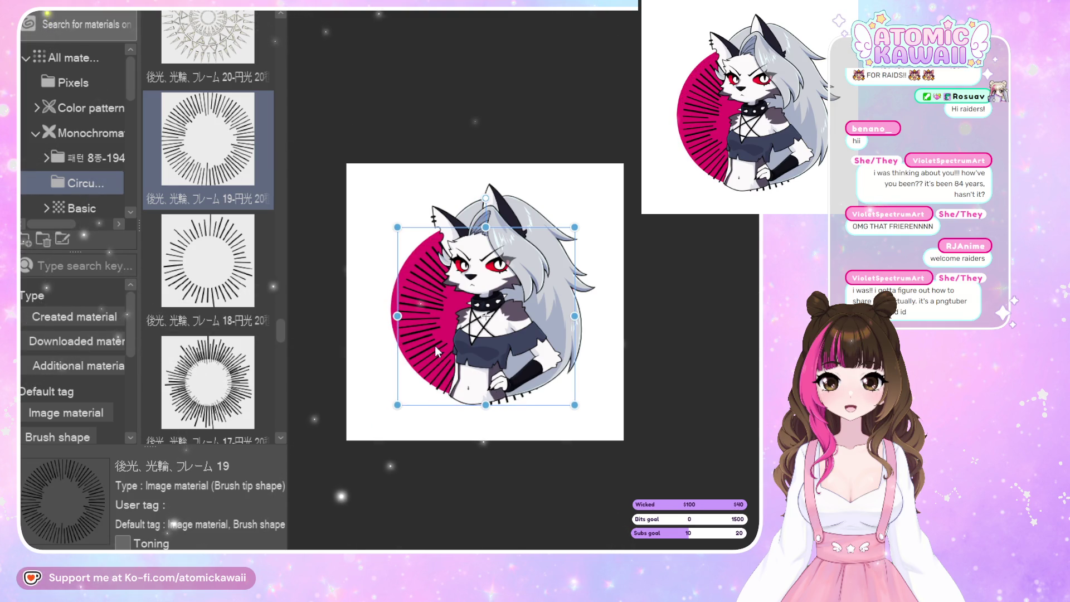
{"action": "left_click_drag", "start_coordinate": [434, 346], "coordinate": [436, 338]}
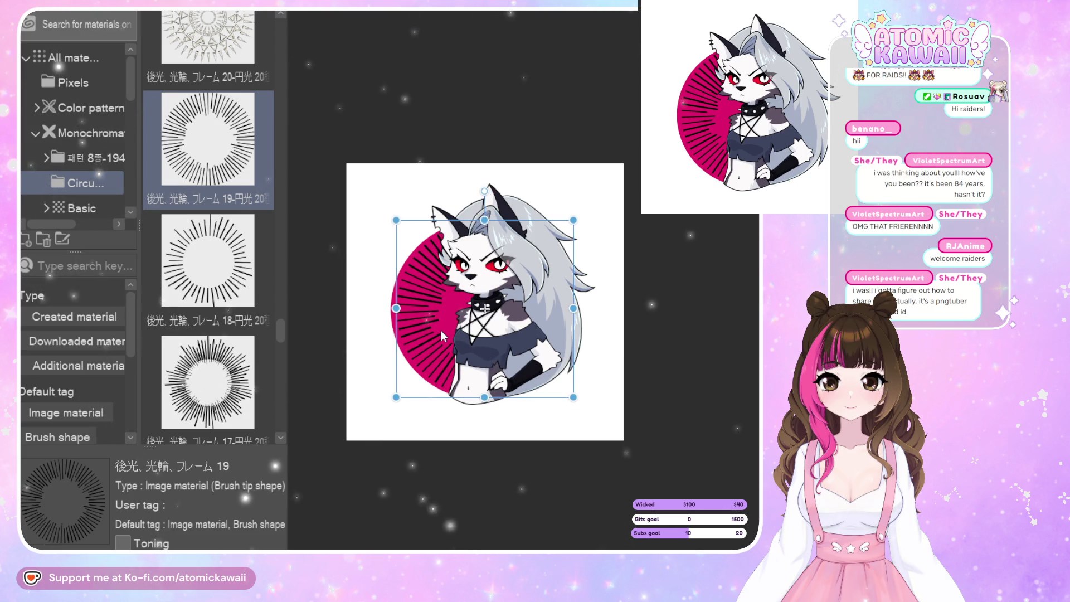
{"action": "key", "text": "Return"}
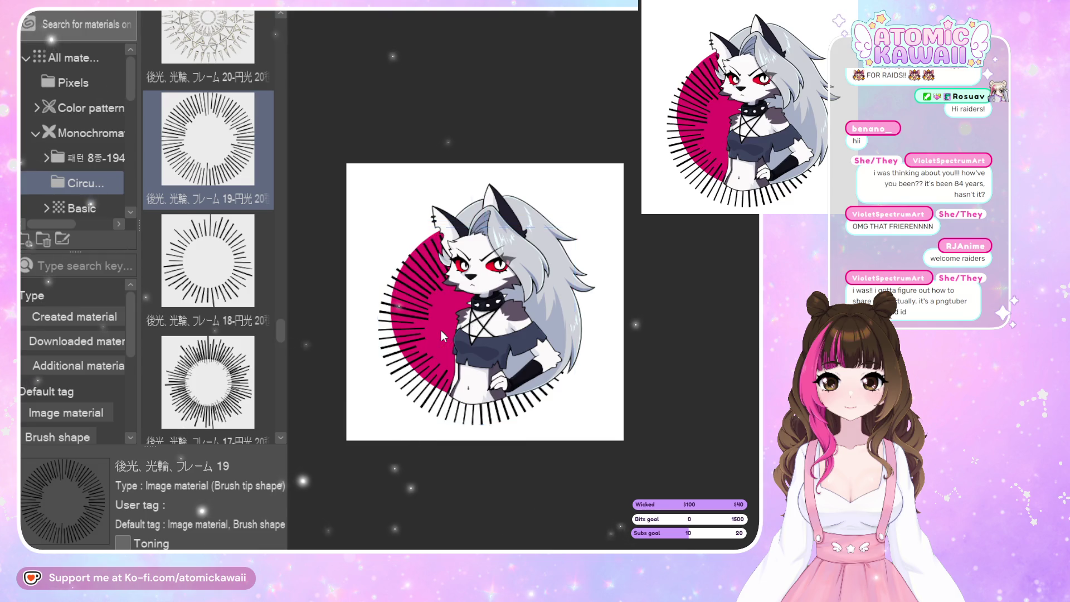
{"action": "key", "text": "ctrl+z"}
- Scroll the Material panel back and hide all palettes so only the canvas shows
{"action": "mouse_move", "coordinate": [277, 332]}
{"action": "left_mouse_down"}
{"action": "mouse_move", "coordinate": [277, 421]}
{"action": "mouse_move", "coordinate": [284, 209]}
{"action": "mouse_move", "coordinate": [265, 106]}
{"action": "mouse_move", "coordinate": [278, 94]}
{"action": "mouse_move", "coordinate": [279, 25]}
{"action": "left_mouse_up"}
{"action": "key", "text": "Tab"}
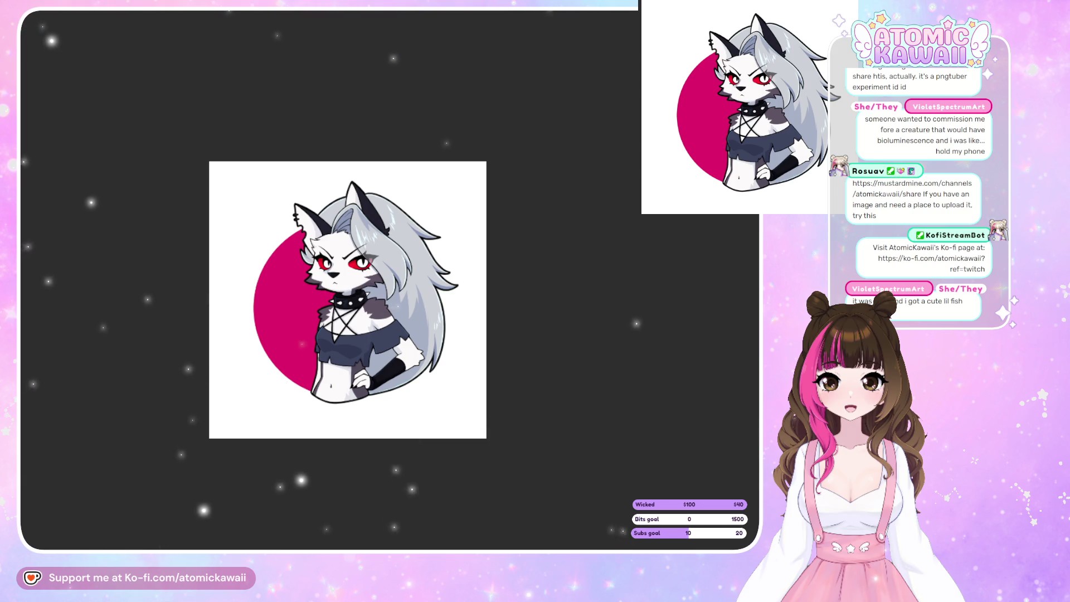
- Hide the pink circle and set the thick sticker outline to a deep crimson
{"action": "key", "text": "ctrl+z"}
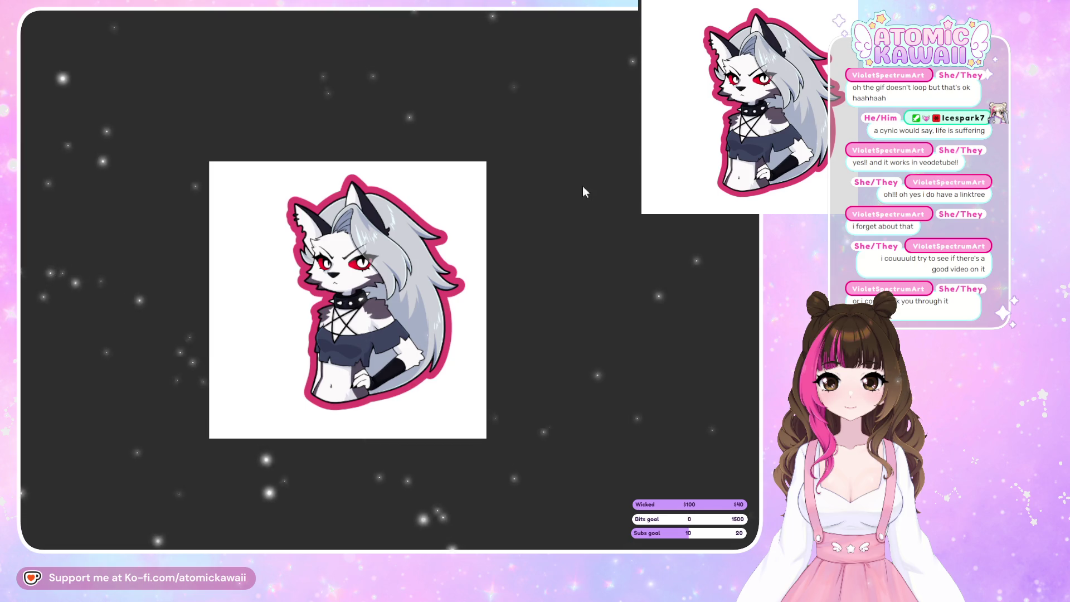
{"action": "key", "text": "ctrl+z"}
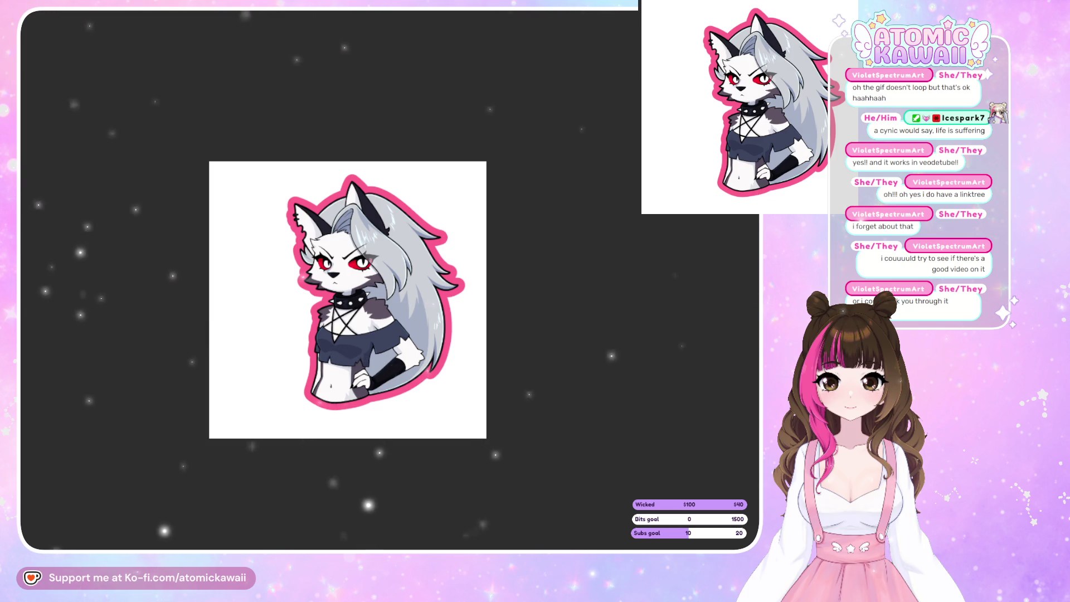
{"action": "key", "text": "ctrl+y"}
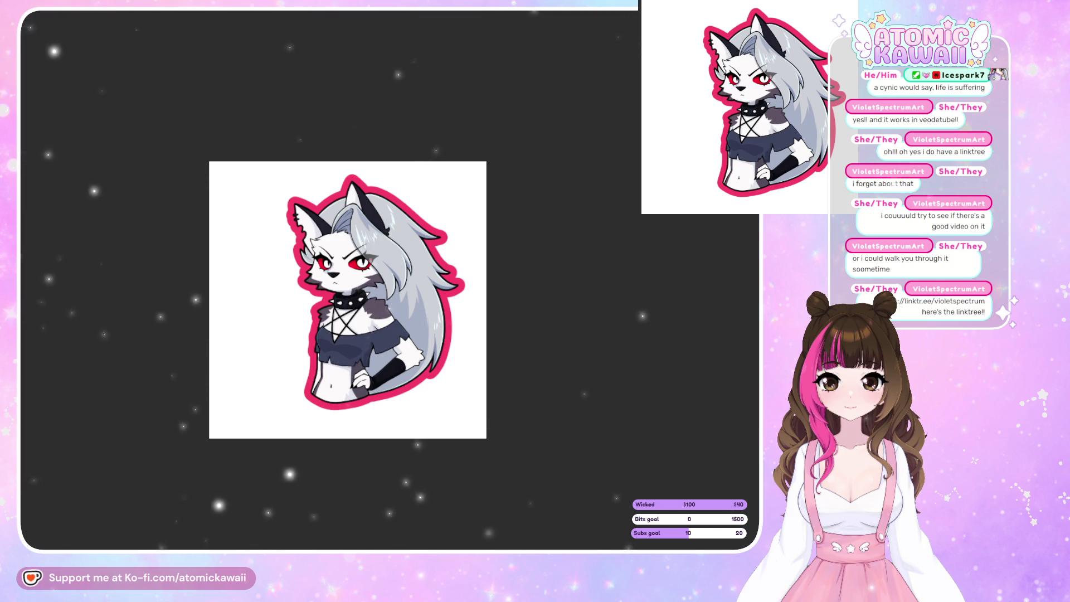
- Transform the outlined wolf girl sticker and nudge it a little left on the white page
{"action": "key", "text": "ctrl+t"}
{"action": "left_click_drag", "start_coordinate": [356, 299], "coordinate": [336, 305]}
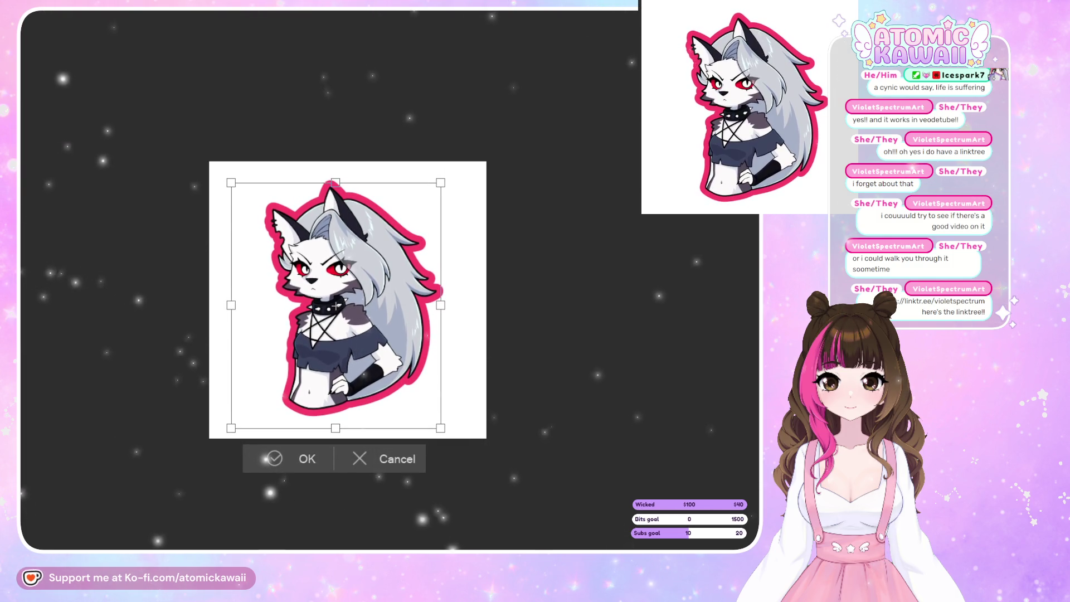
{"action": "left_click", "coordinate": [300, 463]}
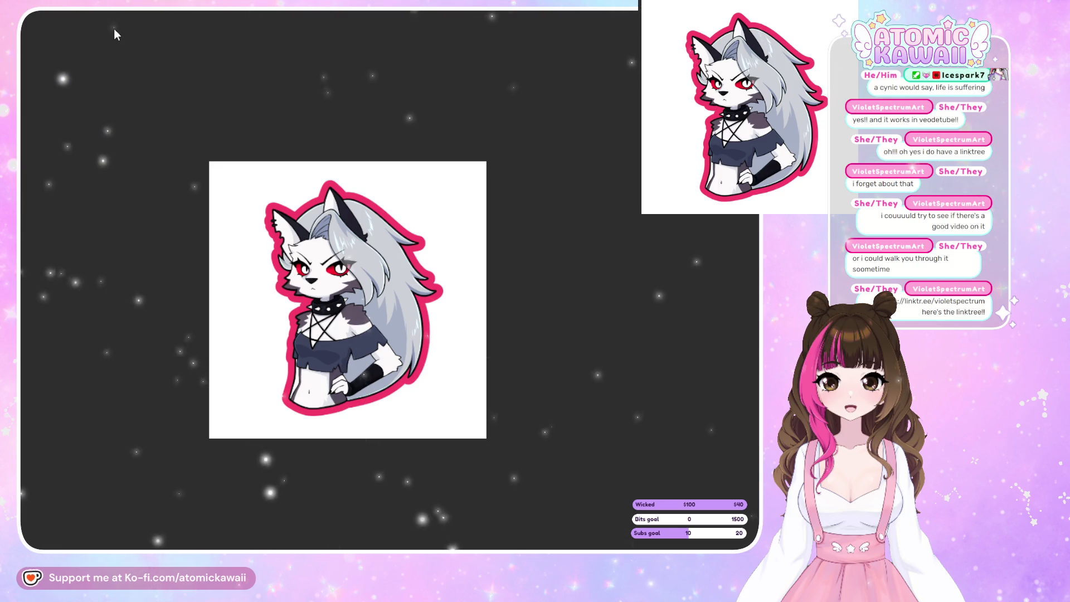
{"action": "scroll", "coordinate": [112, 371], "scroll_direction": "up", "scroll_amount": 1}
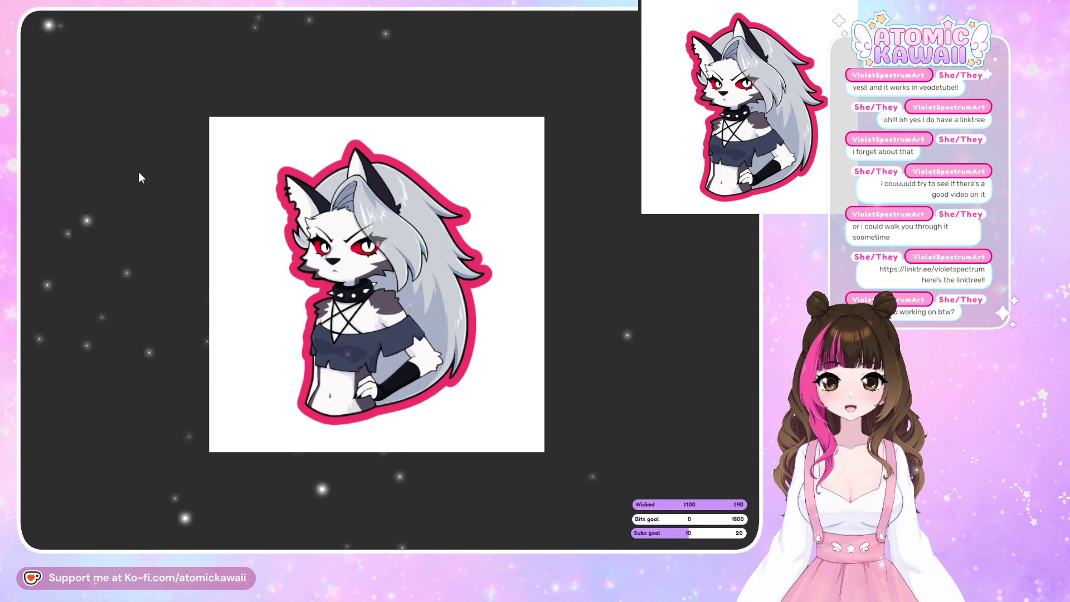
{"action": "scroll", "coordinate": [418, 421], "scroll_direction": "up", "scroll_amount": 2}
{"action": "scroll", "coordinate": [419, 422], "scroll_direction": "up", "scroll_amount": 2}
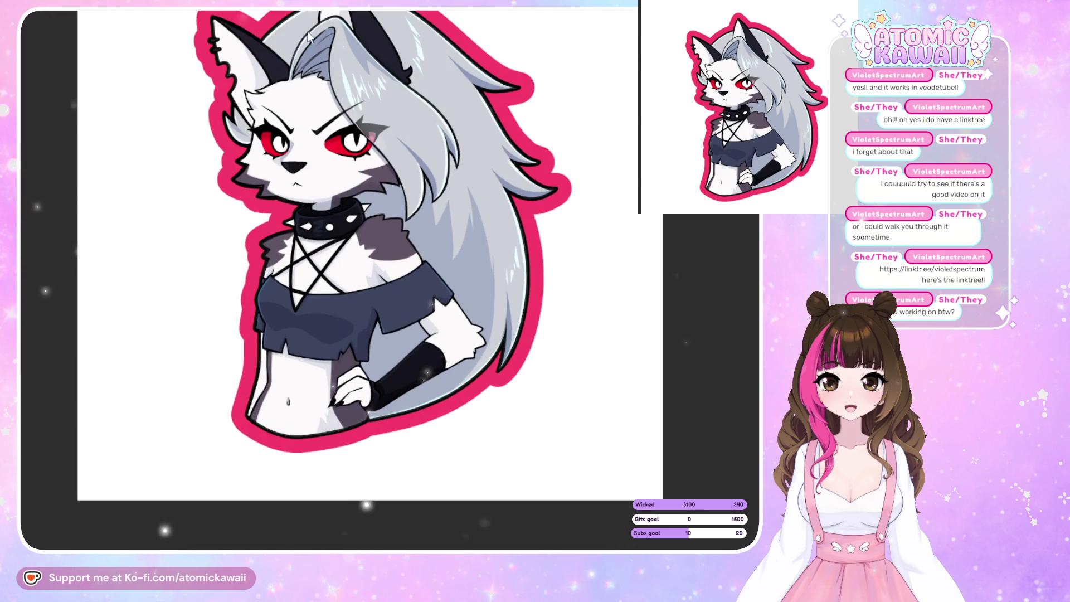
{"action": "scroll", "coordinate": [502, 362], "scroll_direction": "down", "scroll_amount": 2}
{"action": "scroll", "coordinate": [585, 335], "scroll_direction": "up", "scroll_amount": 2}
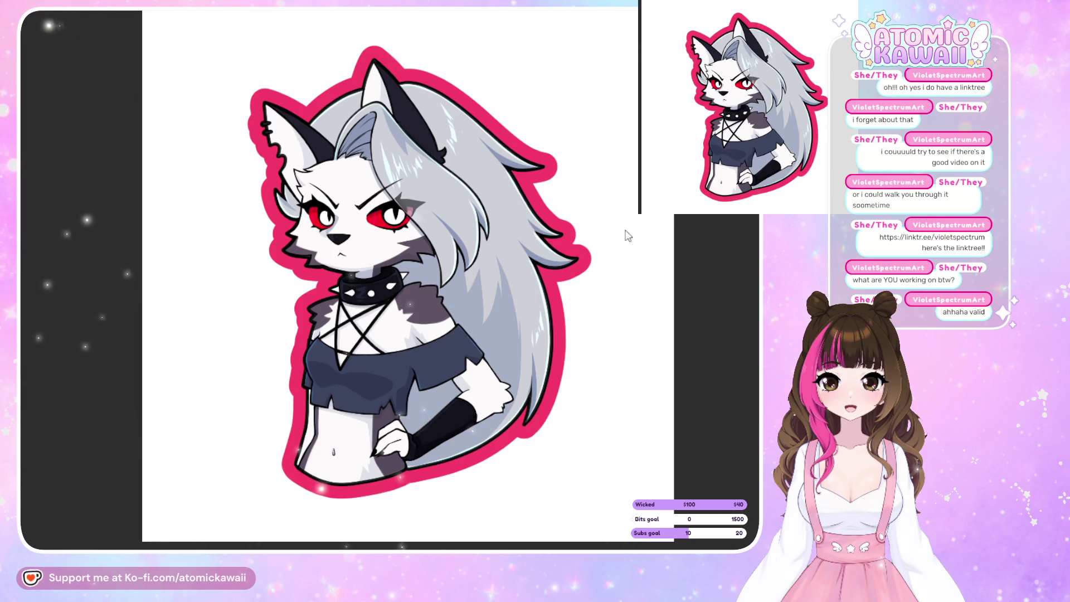
- Bring up the pink 'BINGO Artist Edition' card, click two of its squares, then undo the last click
{"action": "key", "text": "alt+Tab"}
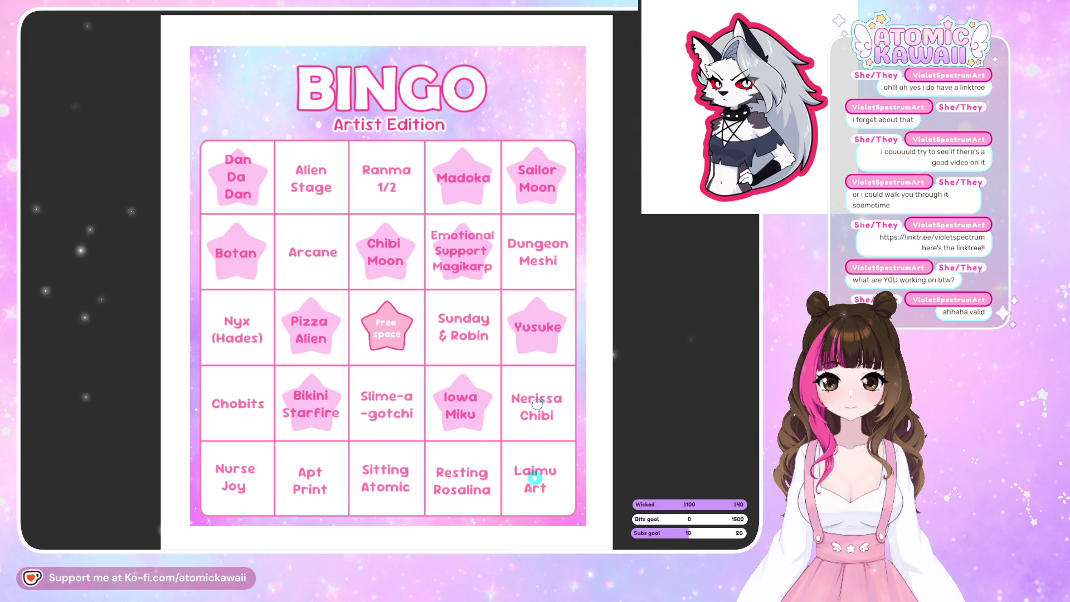
{"action": "left_click", "coordinate": [382, 480]}
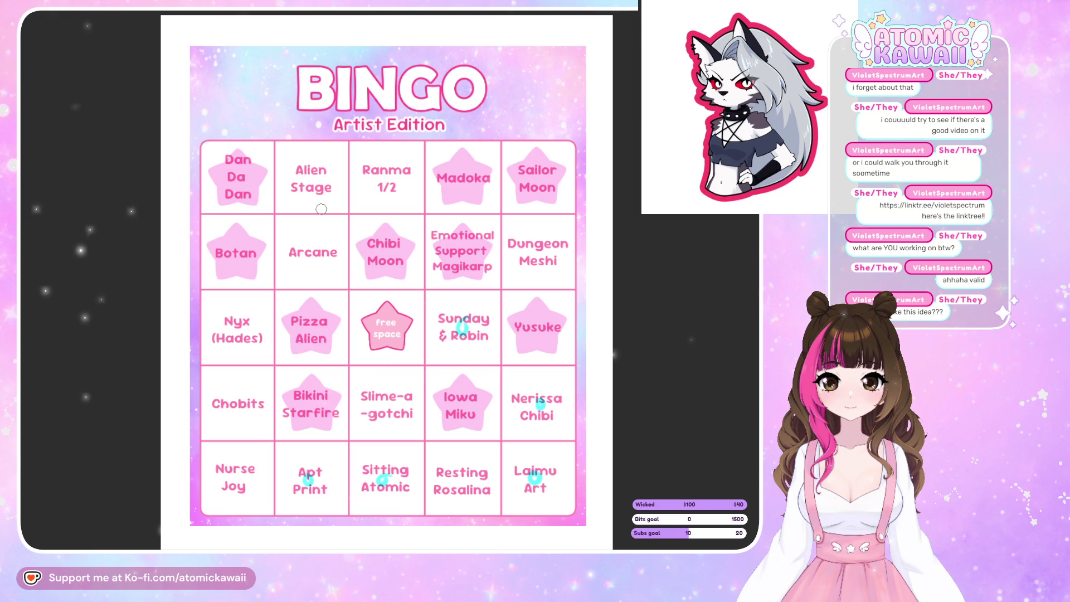
{"action": "left_click", "coordinate": [388, 406]}
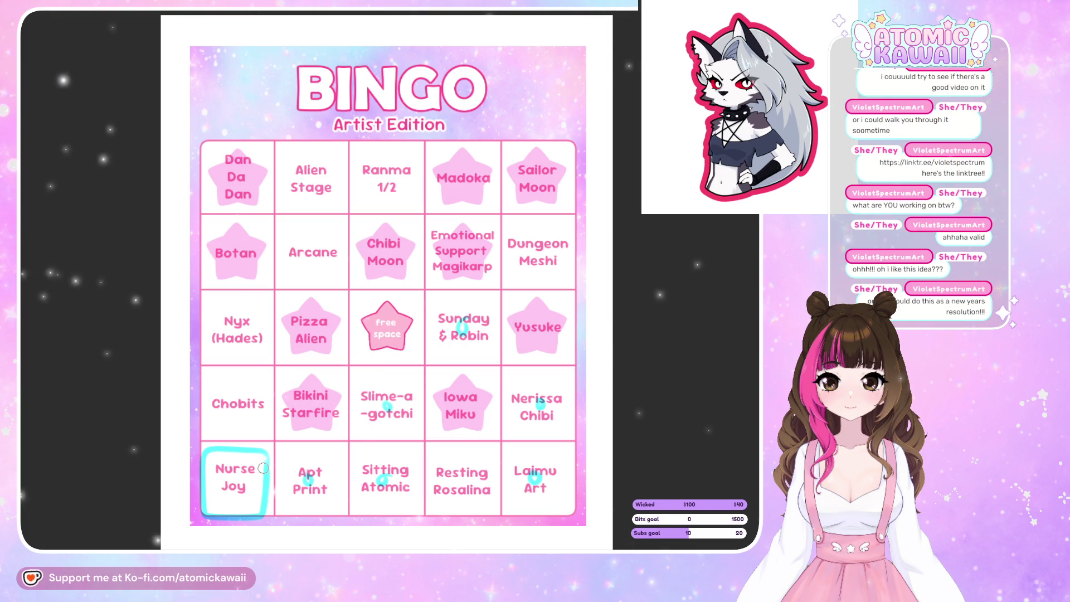
{"action": "key", "text": "ctrl+z"}
{"action": "key", "text": "ctrl+z"}
{"action": "key", "text": "ctrl+z"}
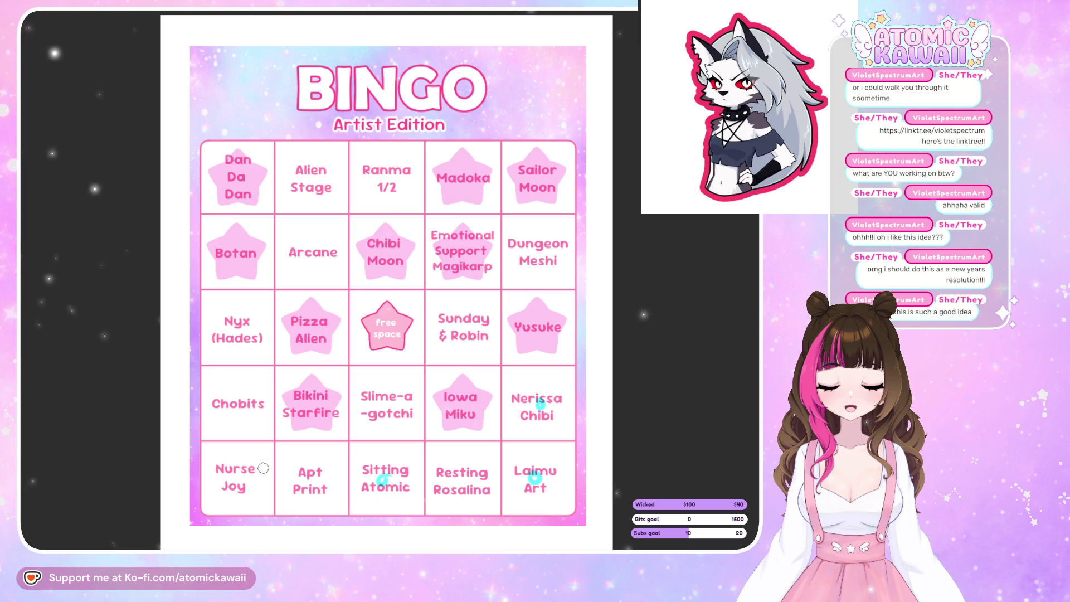